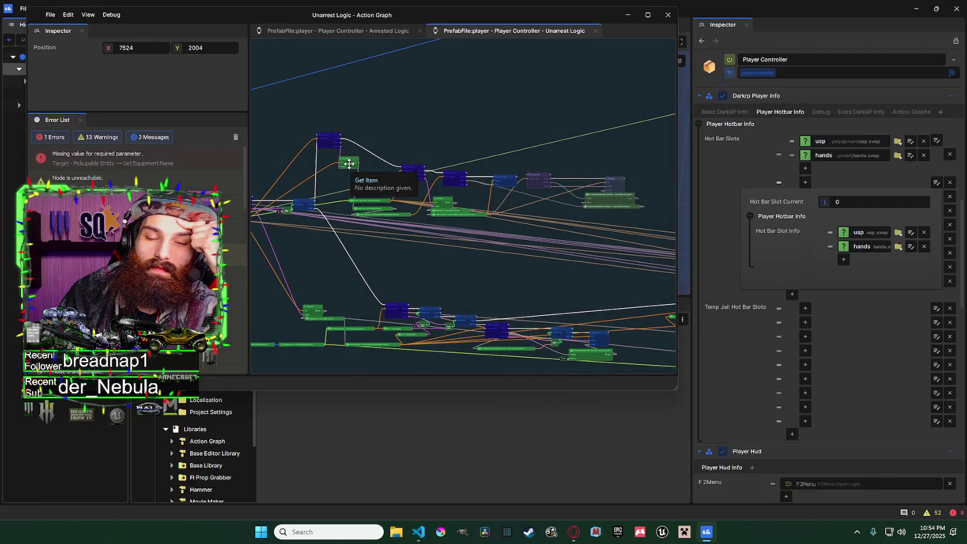
pyautogui.scroll(-3, 447, 194)
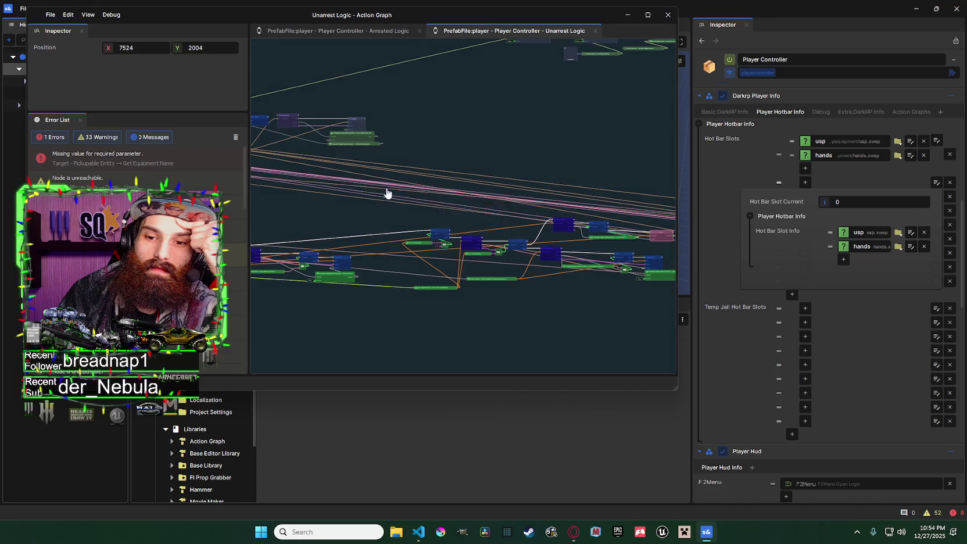
# Step: Move the Get Hot Bar Slots node up and right, and nudge Hotbar Slot Info right
pyautogui.moveTo(389, 194); pyautogui.dragTo(321, 149)
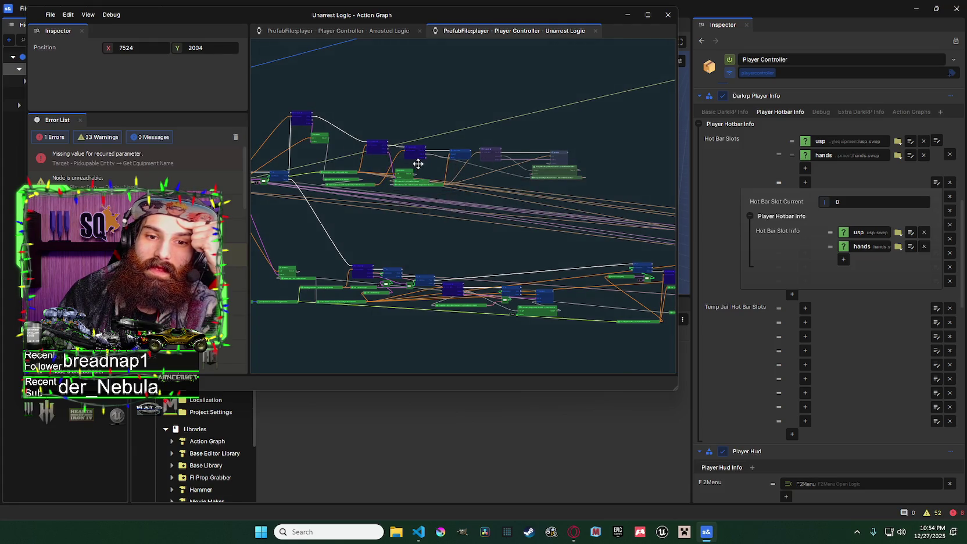
pyautogui.scroll(4, 418, 161)
pyautogui.moveTo(417, 165); pyautogui.dragTo(554, 174)
pyautogui.moveTo(411, 171)
pyautogui.mouseDown()
pyautogui.moveTo(367, 172)
pyautogui.moveTo(368, 193)
pyautogui.moveTo(408, 190)
pyautogui.moveTo(429, 207)
pyautogui.mouseUp()
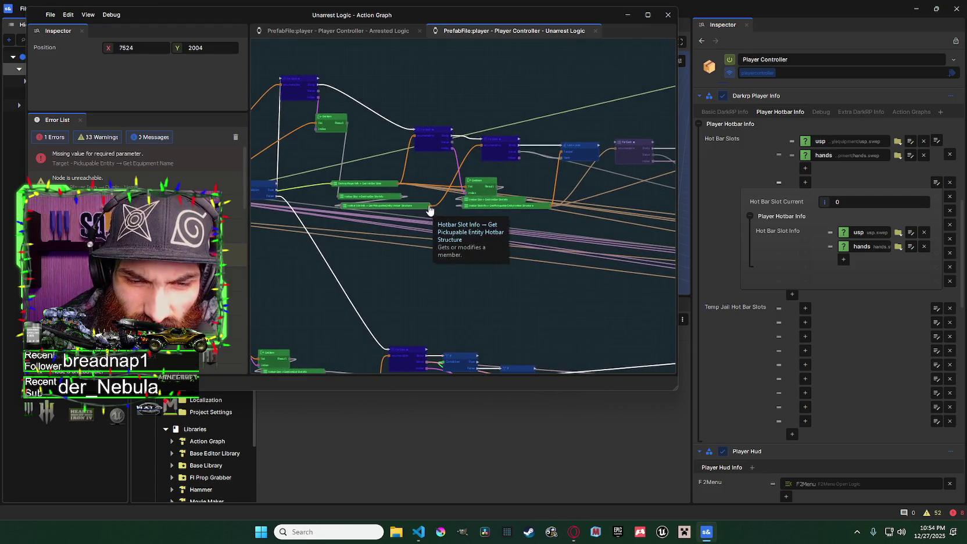
pyautogui.click(377, 184)
pyautogui.moveTo(377, 184); pyautogui.dragTo(444, 165)
pyautogui.moveTo(420, 207); pyautogui.dragTo(425, 207)
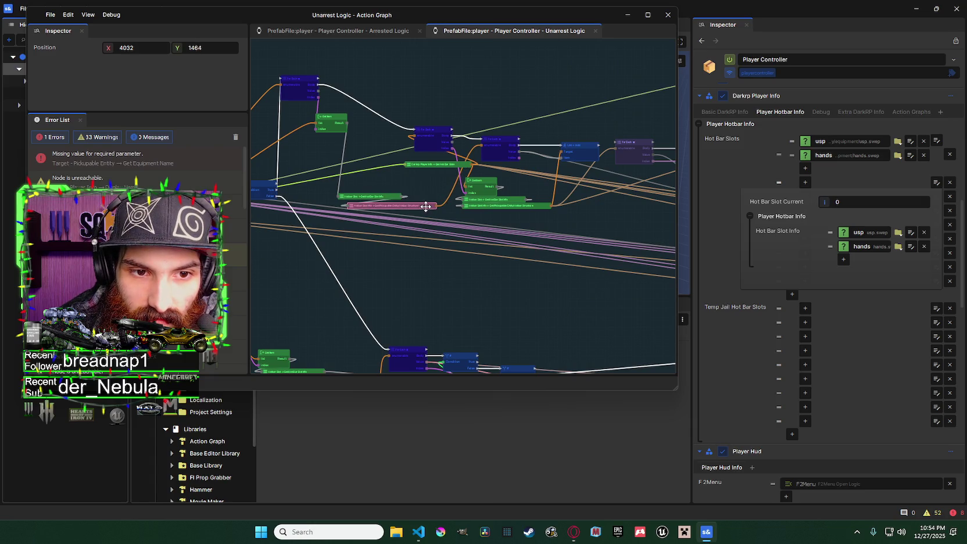
# Step: Shift the Darkrp Player Info node to the left, clear of the slot nodes
pyautogui.scroll(1, 426, 206)
pyautogui.moveTo(450, 157); pyautogui.dragTo(434, 167)
pyautogui.scroll(-1, 447, 161)
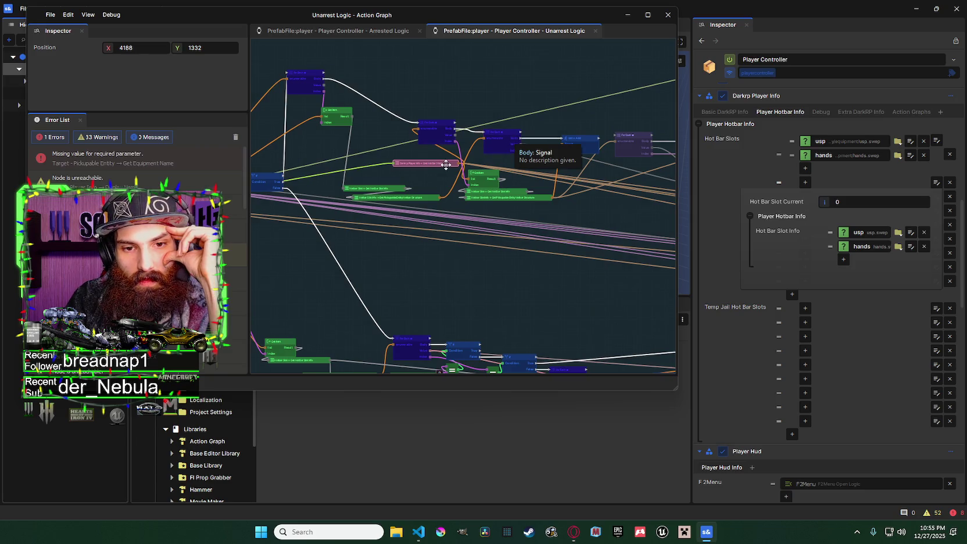
pyautogui.moveTo(445, 165); pyautogui.dragTo(424, 166)
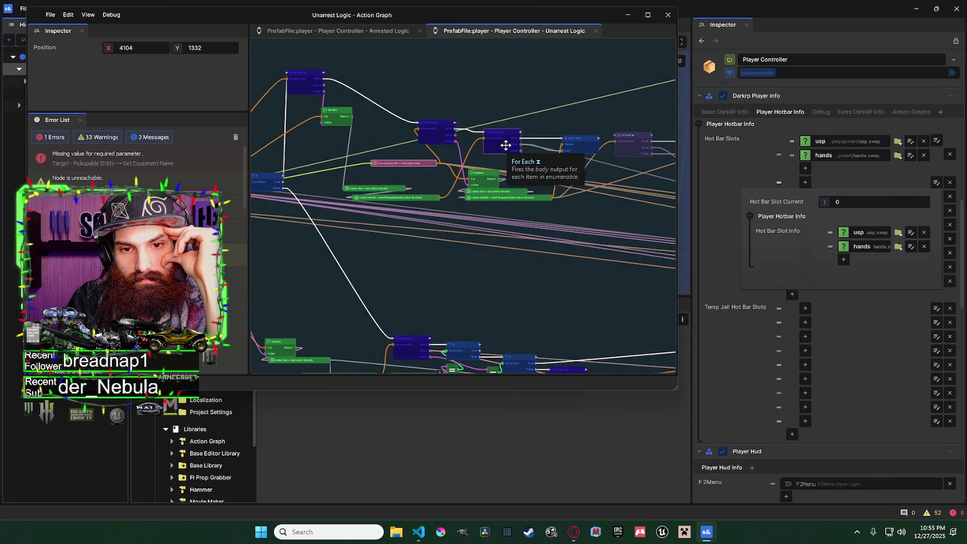
# Step: Pan along the hot bar slots wire through the loop to the end of the graph
pyautogui.moveTo(505, 144); pyautogui.dragTo(376, 124)
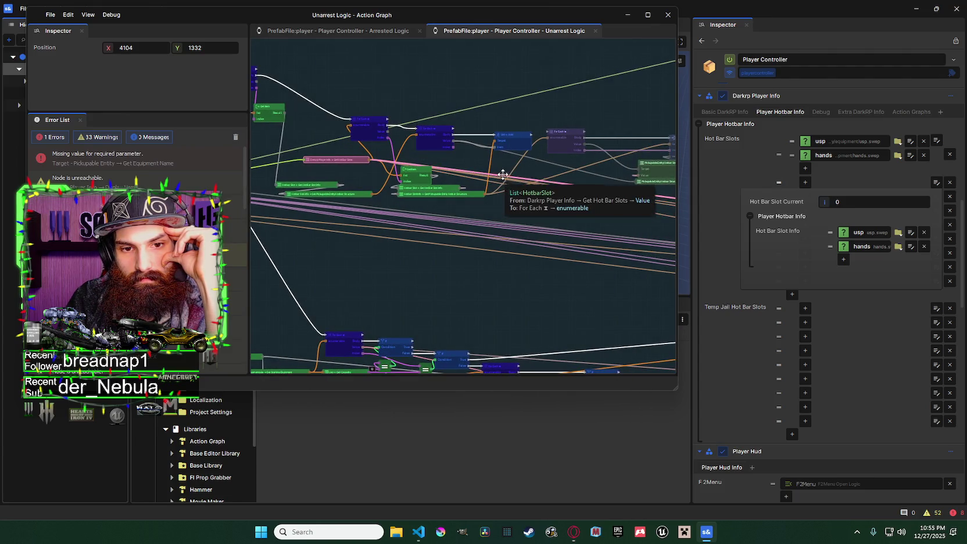
pyautogui.moveTo(485, 172); pyautogui.dragTo(538, 176)
pyautogui.scroll(1, 538, 176)
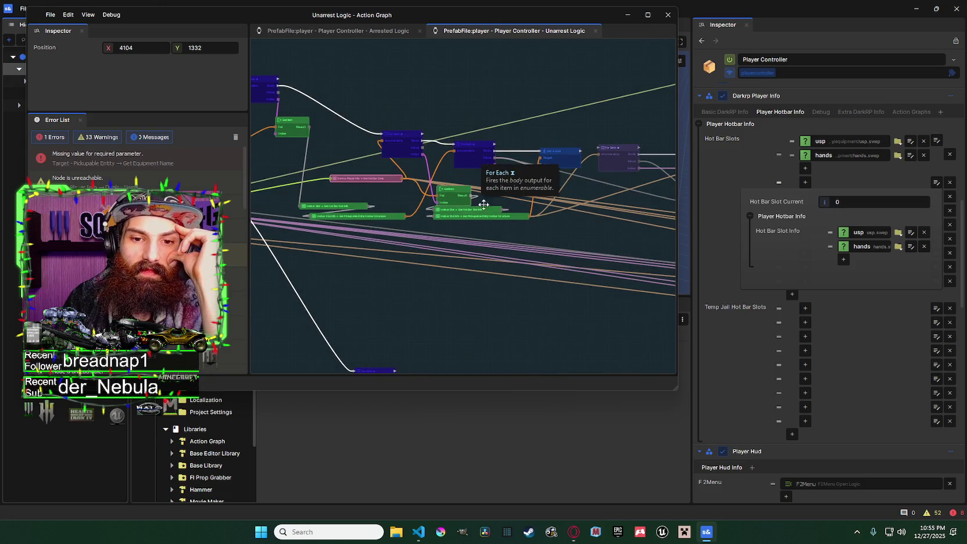
pyautogui.scroll(-1, 480, 156)
pyautogui.moveTo(480, 162); pyautogui.dragTo(382, 168)
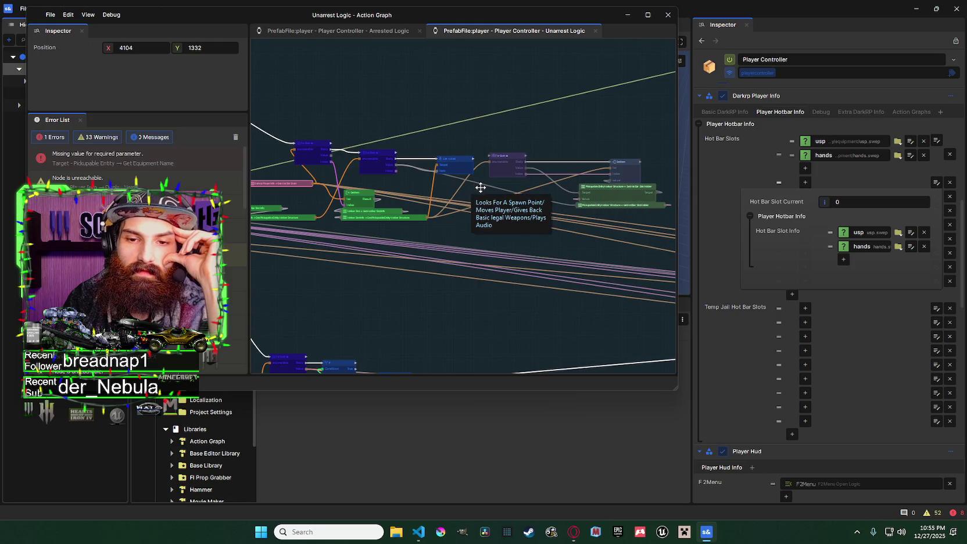
pyautogui.scroll(-5, 479, 177)
pyautogui.scroll(5, 475, 169)
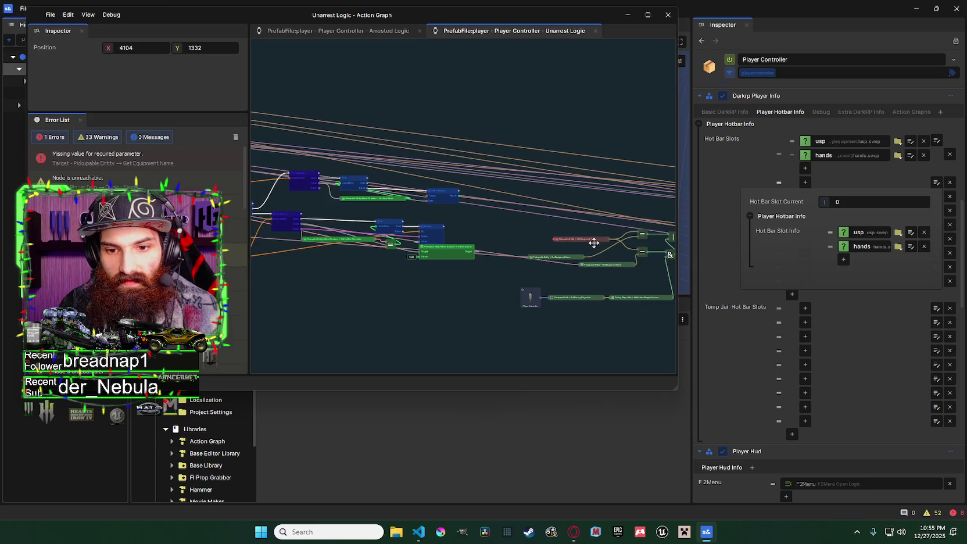
pyautogui.moveTo(554, 235)
pyautogui.mouseDown()
pyautogui.moveTo(426, 226)
pyautogui.moveTo(449, 244)
pyautogui.moveTo(679, 311)
pyautogui.mouseUp()
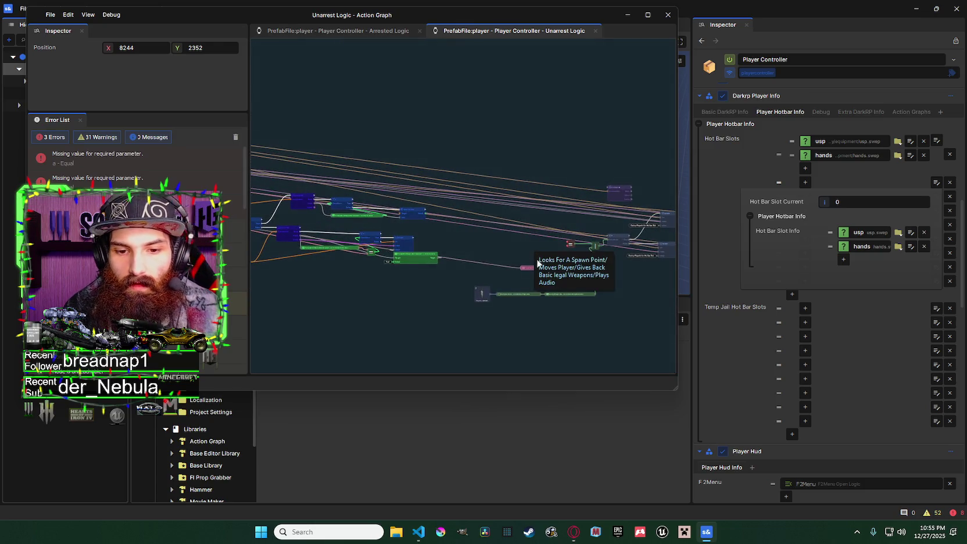
# Step: Delete the stray = and & comparison nodes and the nodes wired into them
pyautogui.click(441, 262)
pyautogui.press('Delete')
pyautogui.click(493, 207)
pyautogui.press('Delete')
pyautogui.click(470, 214)
pyautogui.press('Delete')
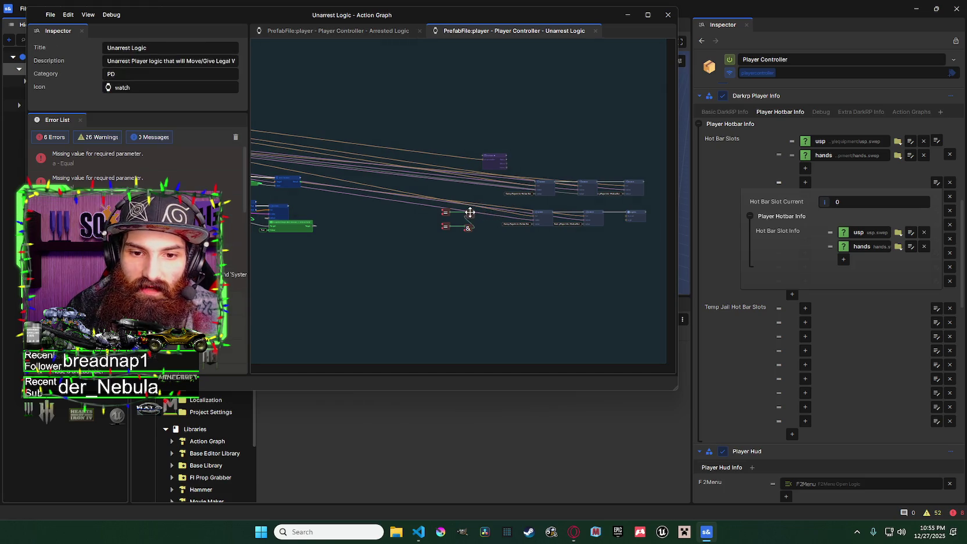
pyautogui.press('Delete')
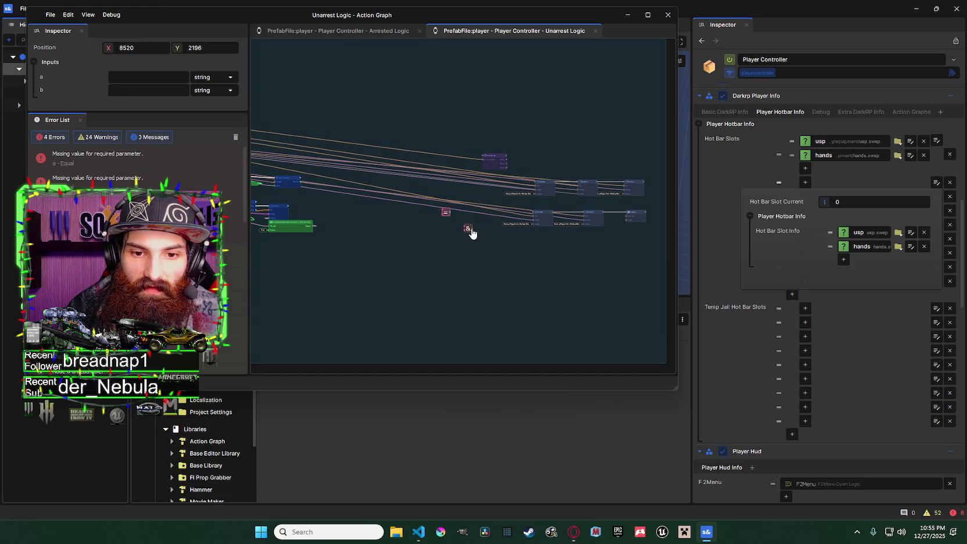
pyautogui.click(468, 228)
pyautogui.press('Delete')
pyautogui.click(498, 159)
# Step: Delete the unused purple node, the red node and the leftover side nodes
pyautogui.press('Delete')
pyautogui.click(546, 187)
pyautogui.press('Delete')
pyautogui.click(561, 218)
pyautogui.press('Delete')
pyautogui.click(635, 216)
pyautogui.press('Delete')
pyautogui.click(587, 187)
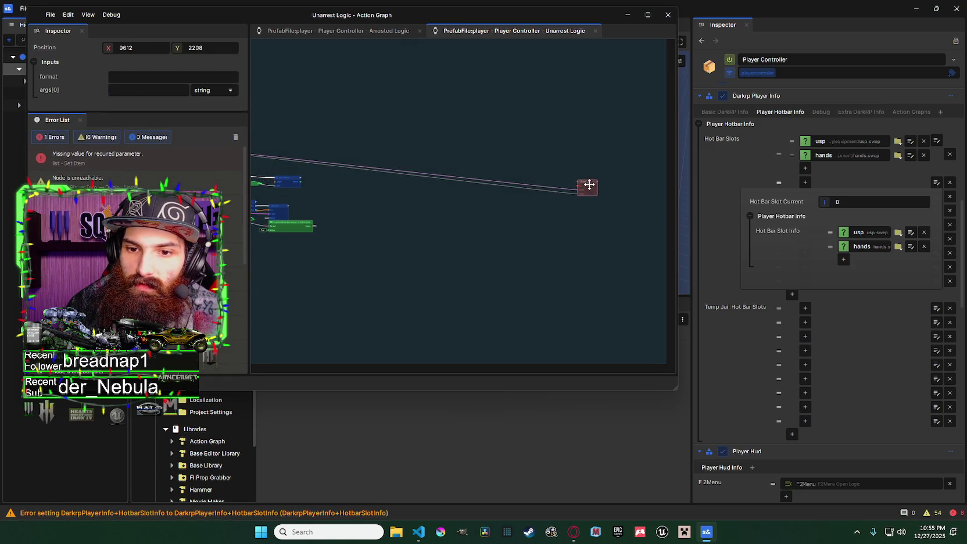
pyautogui.press('Delete')
pyautogui.hotkey('ctrl', 'v')
# Step: Delete the extra For Each, Get Item and Pickupable structure nodes, leaving 0 errors
pyautogui.scroll(3, 372, 169)
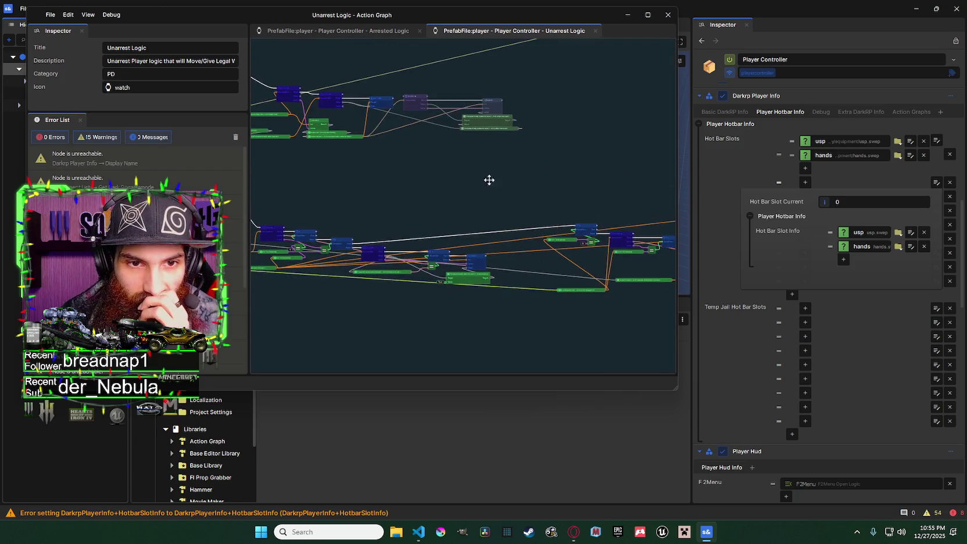
pyautogui.scroll(2, 529, 225)
pyautogui.scroll(2, 472, 224)
pyautogui.scroll(3, 466, 182)
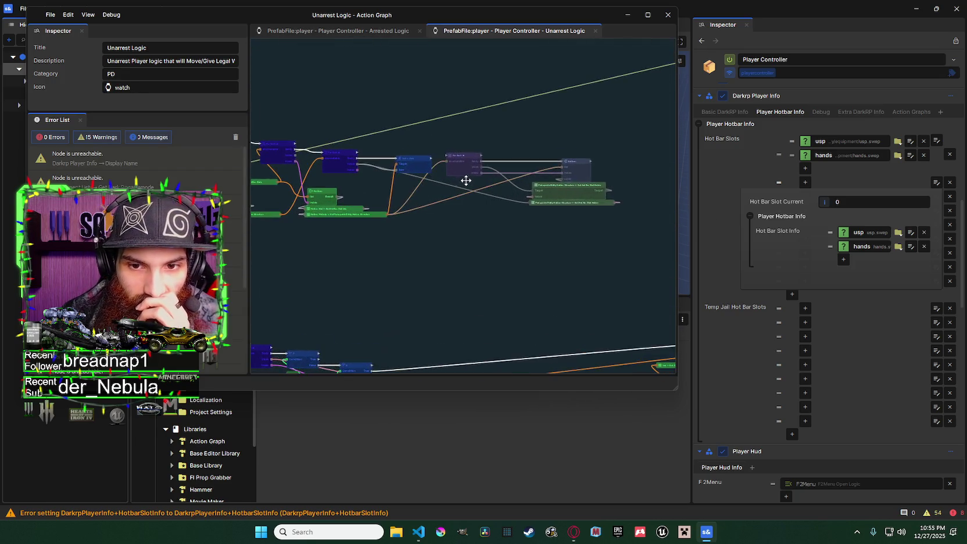
pyautogui.click(467, 152)
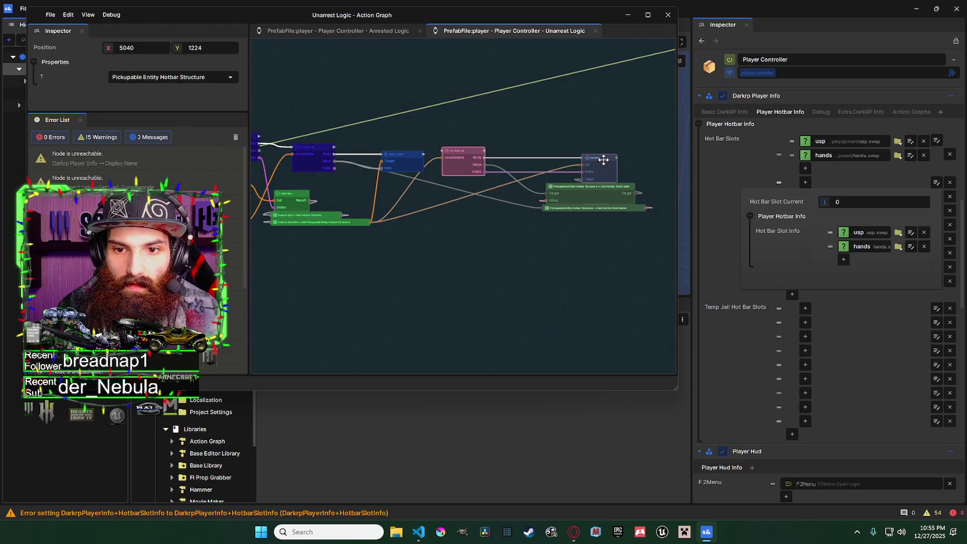
pyautogui.press('Delete')
pyautogui.click(602, 191)
pyautogui.press('Delete')
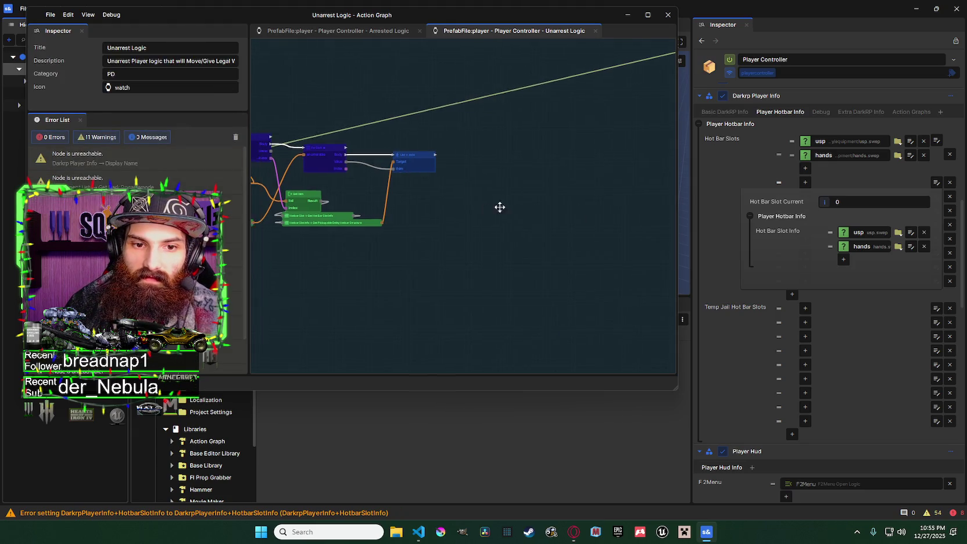
pyautogui.scroll(-5, 494, 207)
pyautogui.scroll(3, 425, 174)
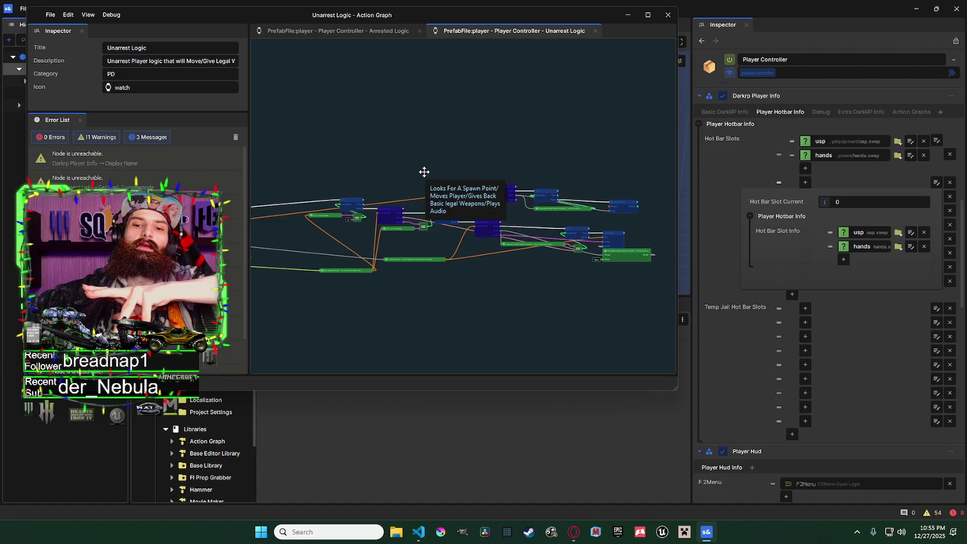
pyautogui.moveTo(424, 172)
pyautogui.mouseDown()
pyautogui.moveTo(571, 105)
pyautogui.moveTo(628, 147)
pyautogui.moveTo(332, 132)
pyautogui.moveTo(524, 159)
pyautogui.moveTo(457, 198)
pyautogui.mouseUp()
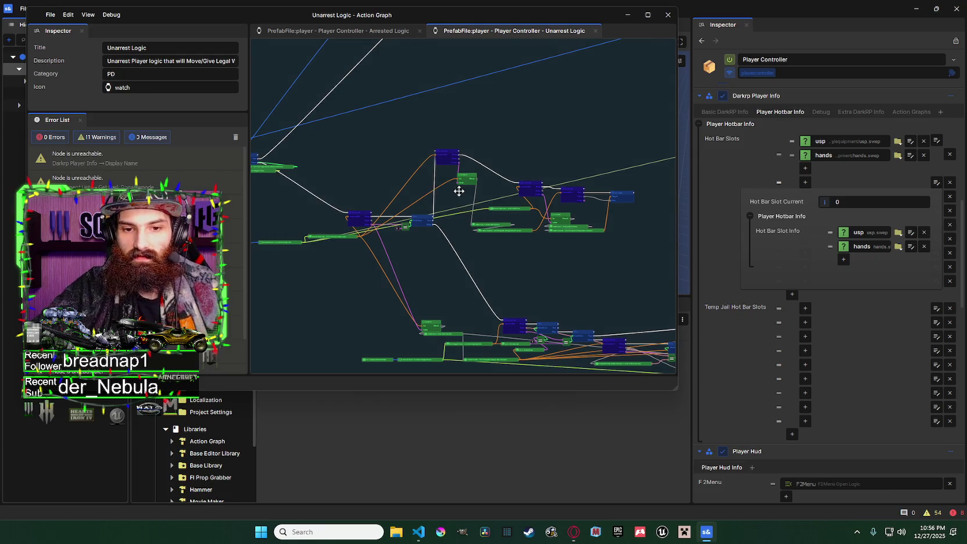
pyautogui.moveTo(453, 190); pyautogui.dragTo(421, 190)
pyautogui.scroll(2, 384, 192)
pyautogui.scroll(-5, 567, 233)
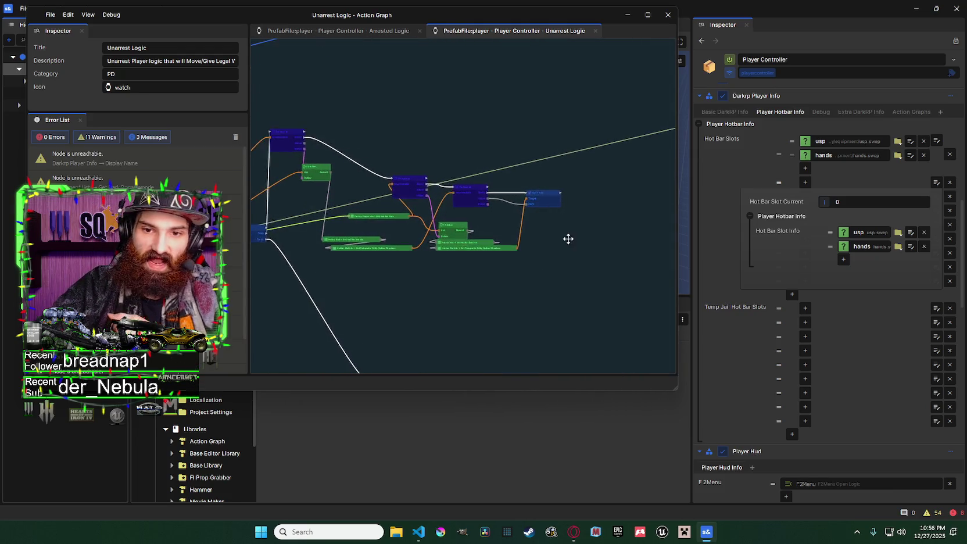
pyautogui.click(558, 235)
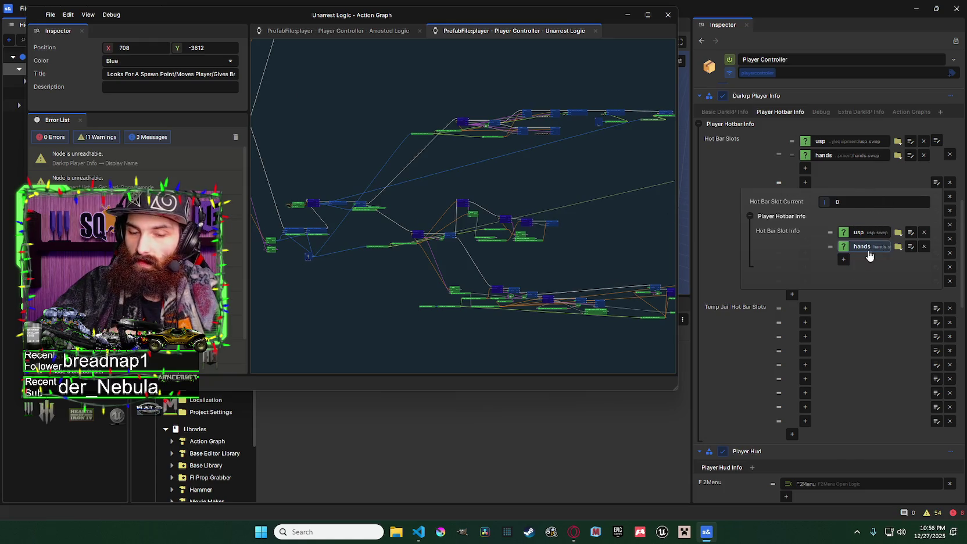
pyautogui.scroll(4, 449, 236)
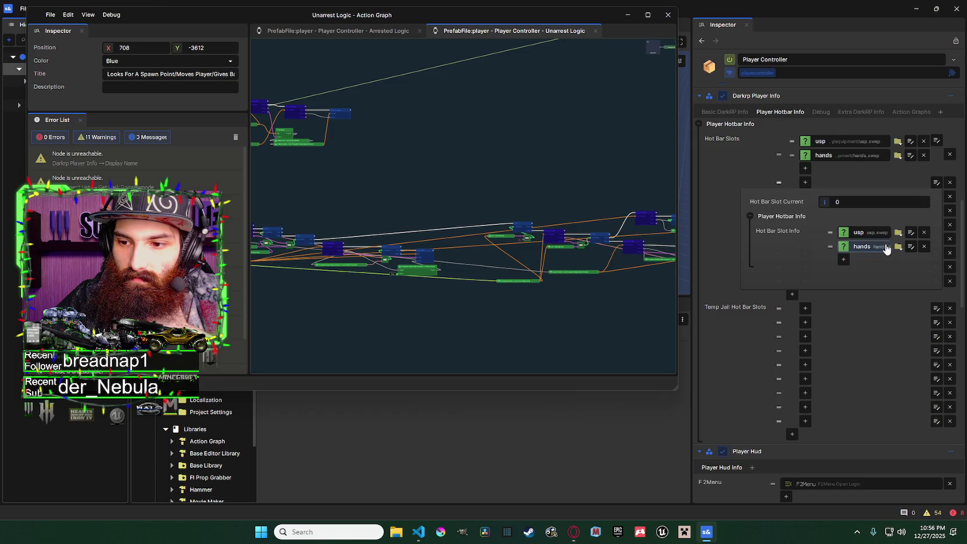
pyautogui.click(843, 259)
pyautogui.click(867, 248)
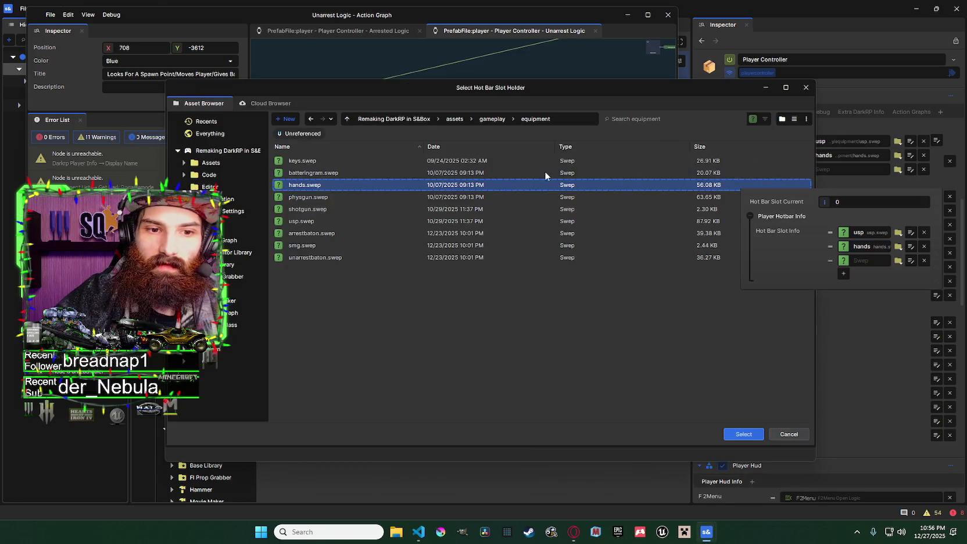
# Step: Assign shotgun.swep to the second hot bar slot and search assets for hands
pyautogui.doubleClick(388, 209)
pyautogui.click(858, 261)
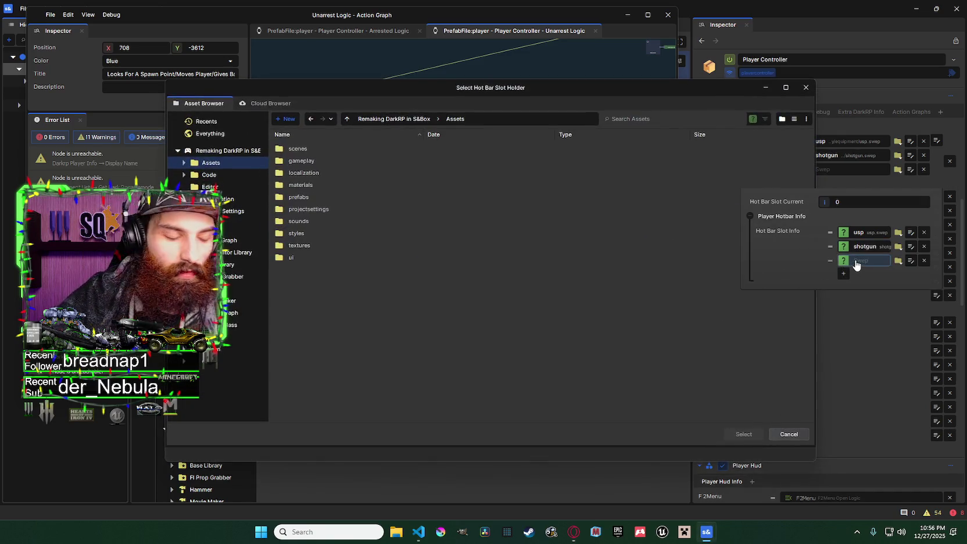
pyautogui.click(675, 119)
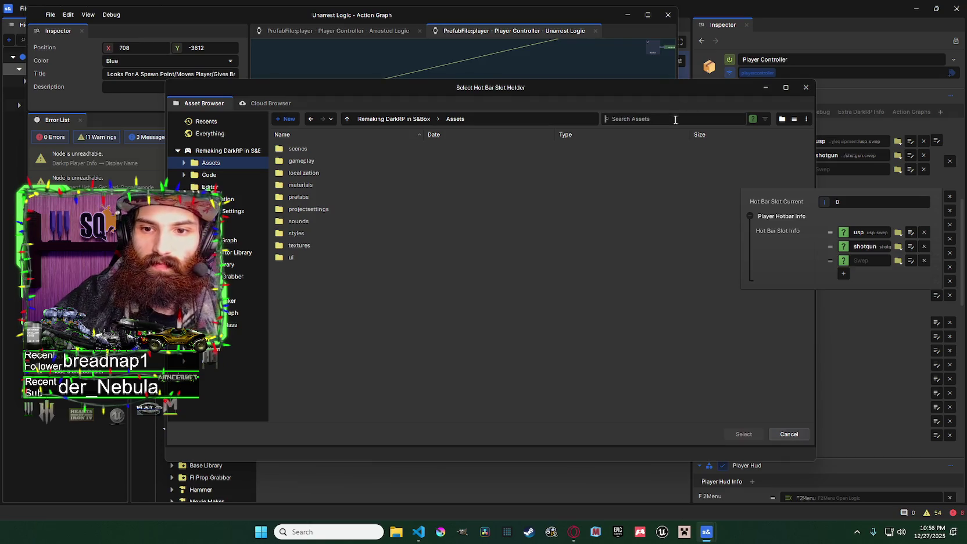
pyautogui.write('hands')
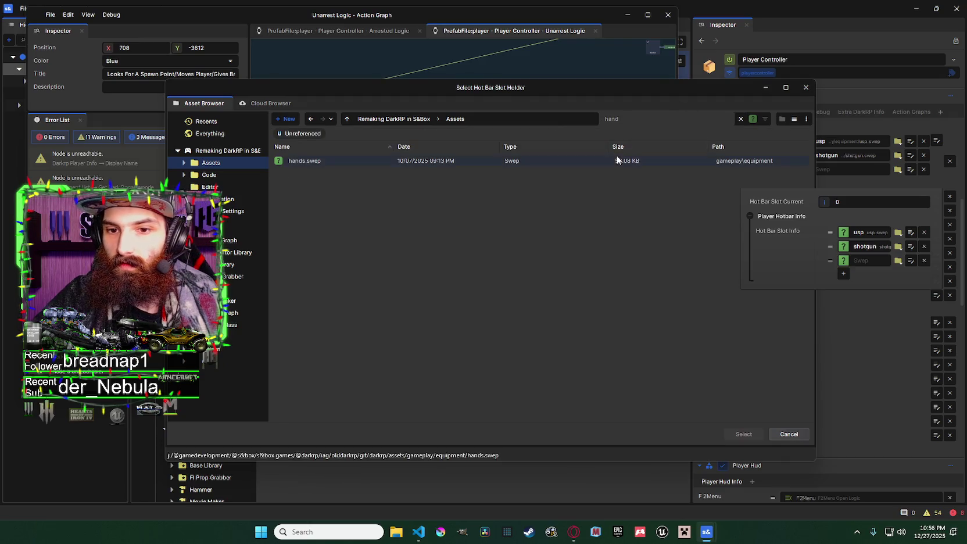
pyautogui.doubleClick(616, 157)
# Step: Assign hands.swep to the third hot bar slot, ending on Player Hotbar Info settings
pyautogui.click(858, 260)
pyautogui.click(661, 119)
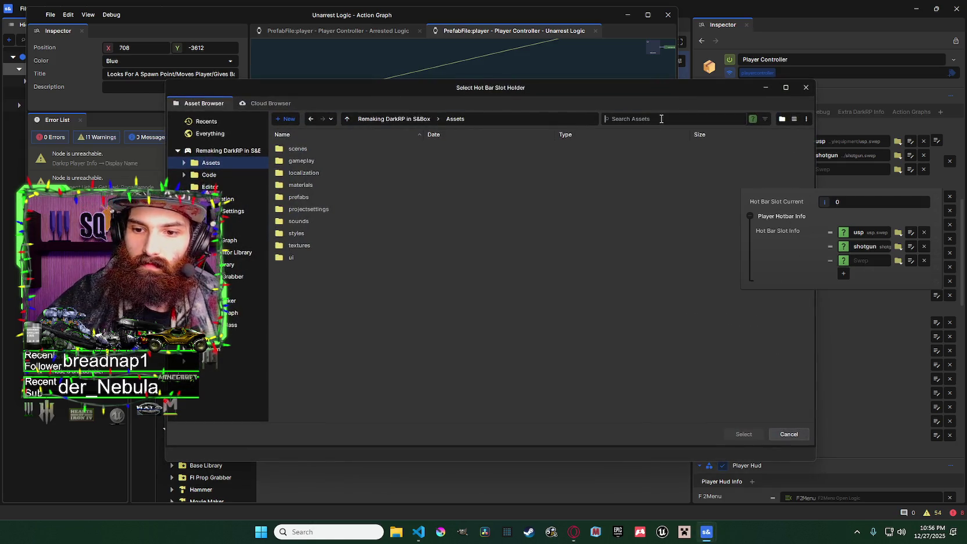
pyautogui.write('jh')
pyautogui.hotkey('ctrl', 'a')
pyautogui.write('hand')
pyautogui.doubleClick(330, 160)
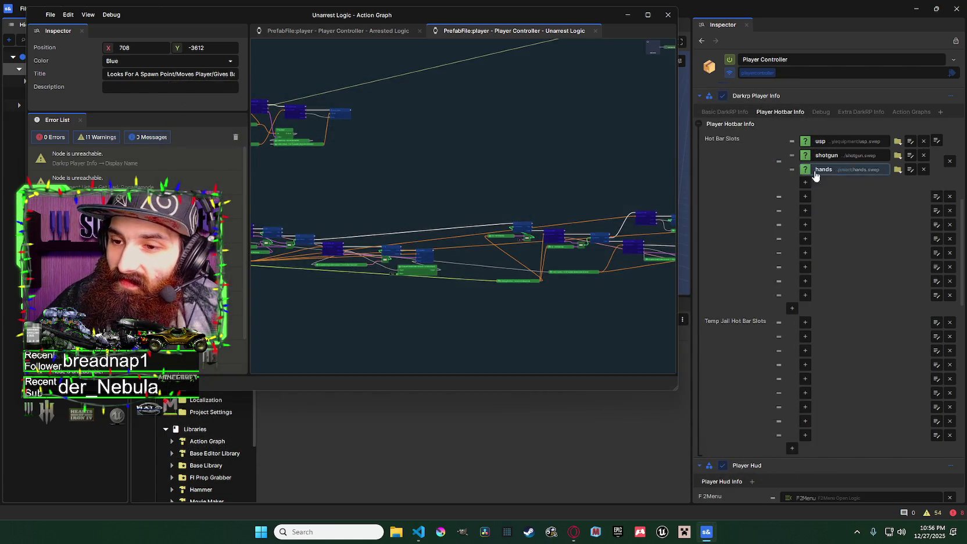
pyautogui.click(725, 111)
pyautogui.click(779, 111)
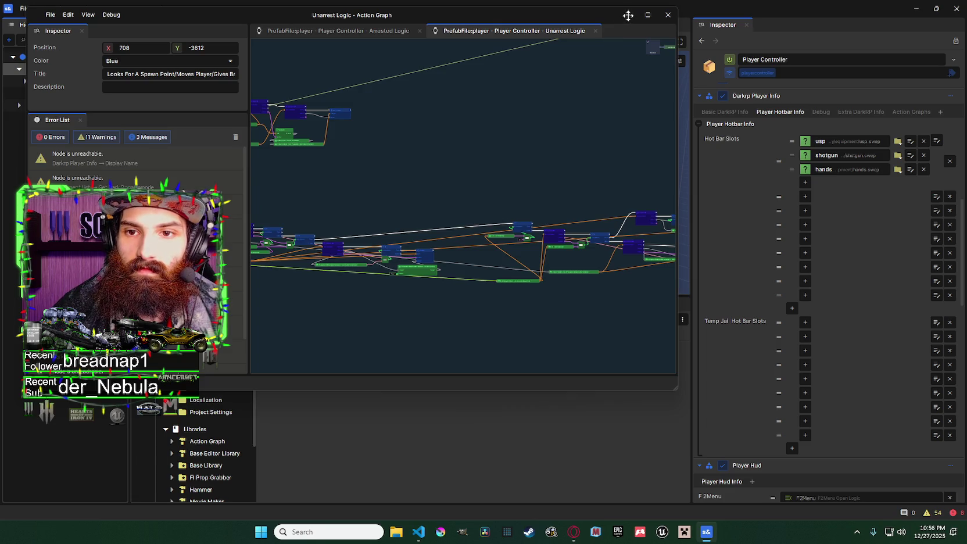
# Step: Switch to the Devworld scene and look over the gamemode's basic and law settings
pyautogui.click(487, 55)
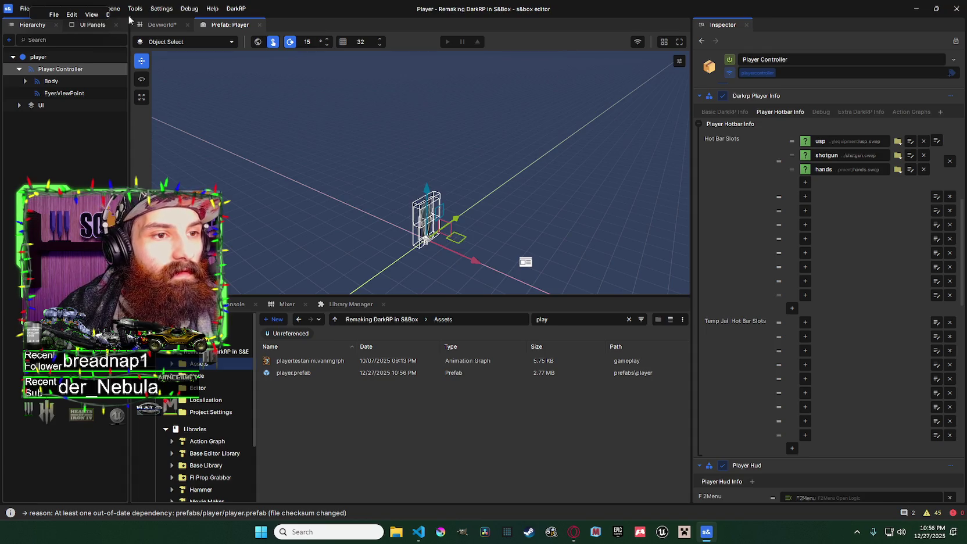
pyautogui.click(144, 25)
pyautogui.click(55, 129)
pyautogui.click(78, 143)
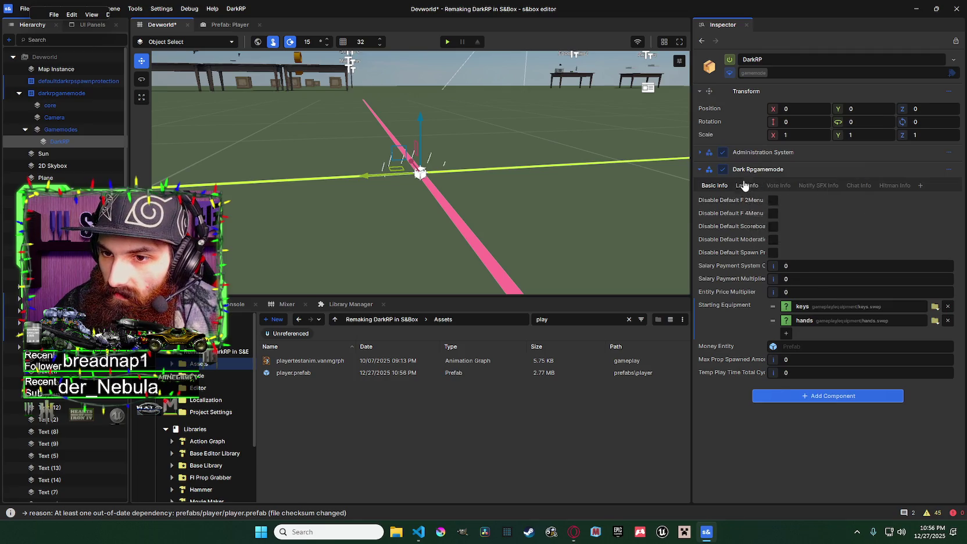
pyautogui.click(745, 184)
pyautogui.click(717, 187)
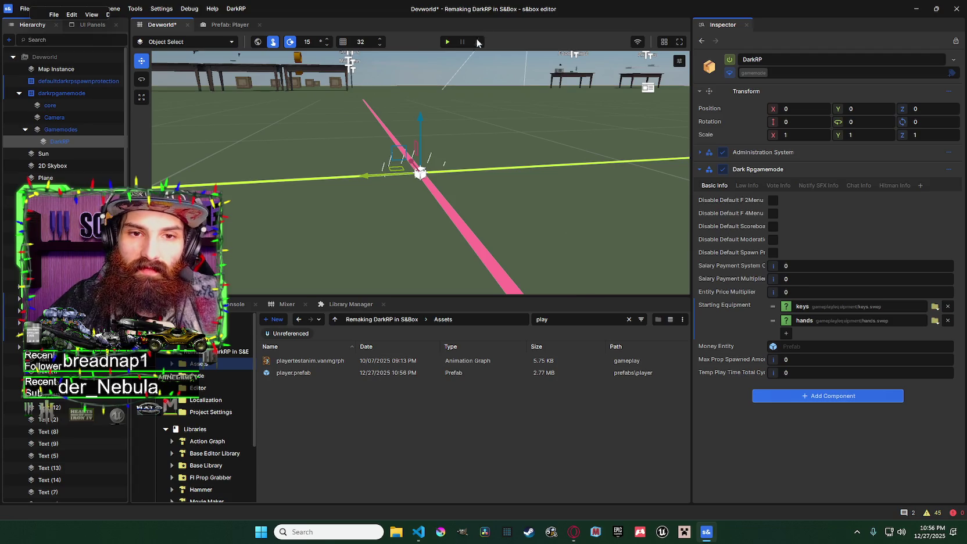
# Step: Start playing the scene with F5 and review the gamemode's vote and law/jail settings
pyautogui.press('F5')
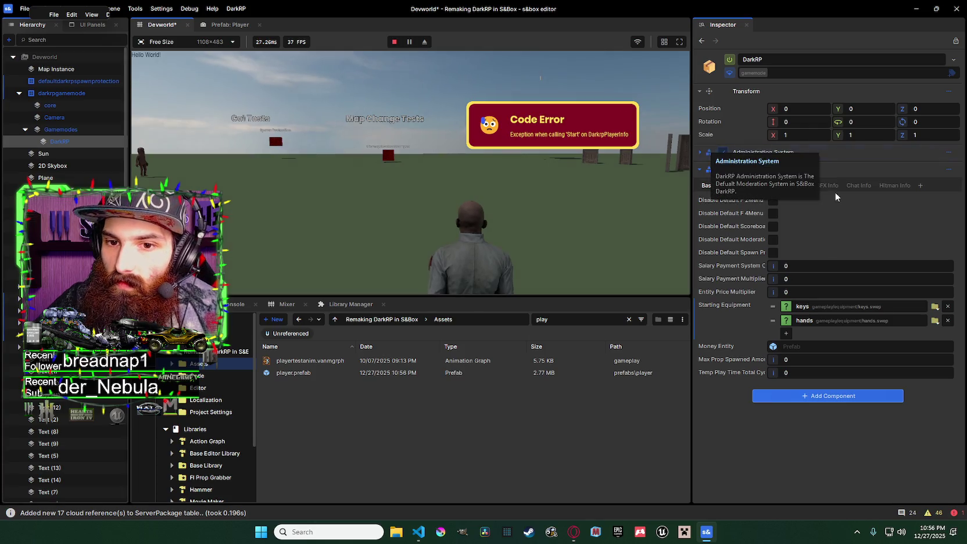
pyautogui.click(700, 169)
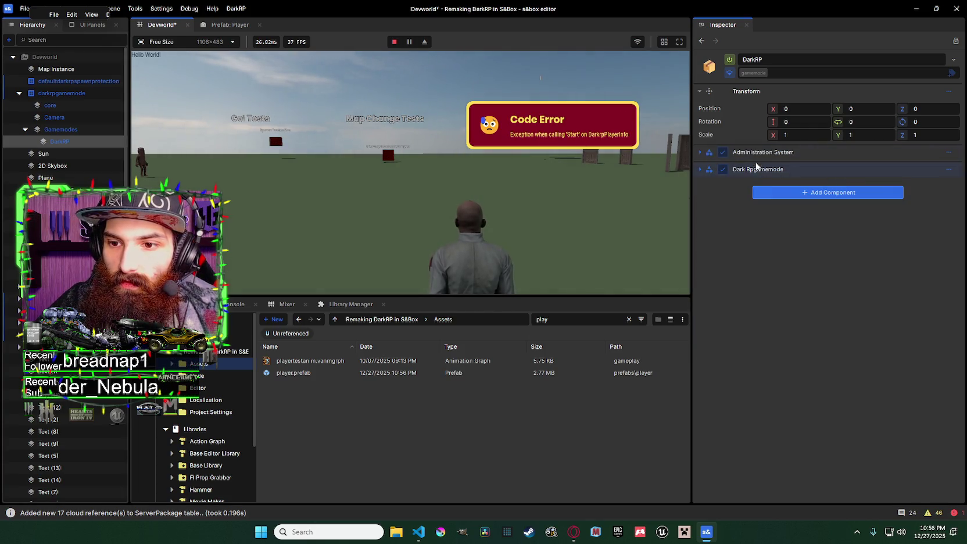
pyautogui.click(700, 169)
pyautogui.click(775, 186)
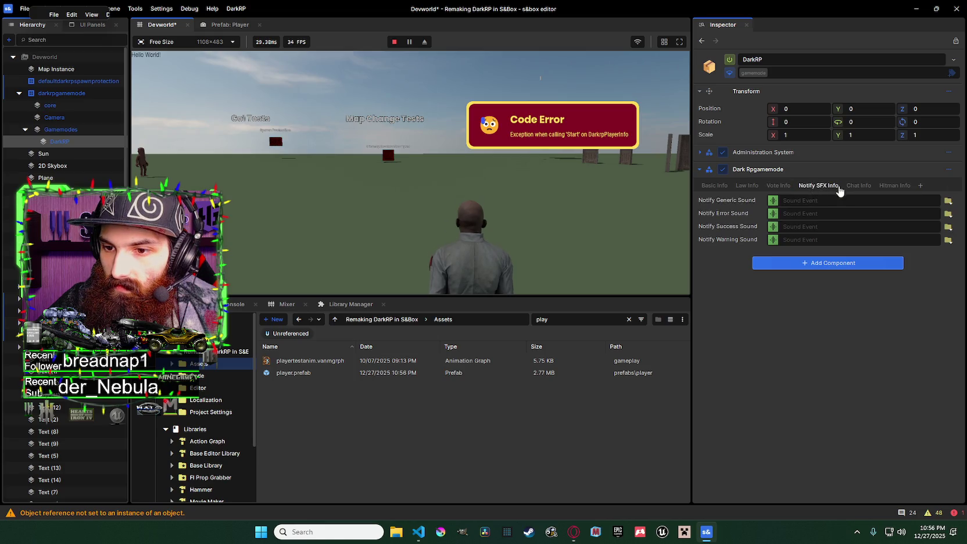
pyautogui.click(748, 186)
pyautogui.scroll(-2, 800, 202)
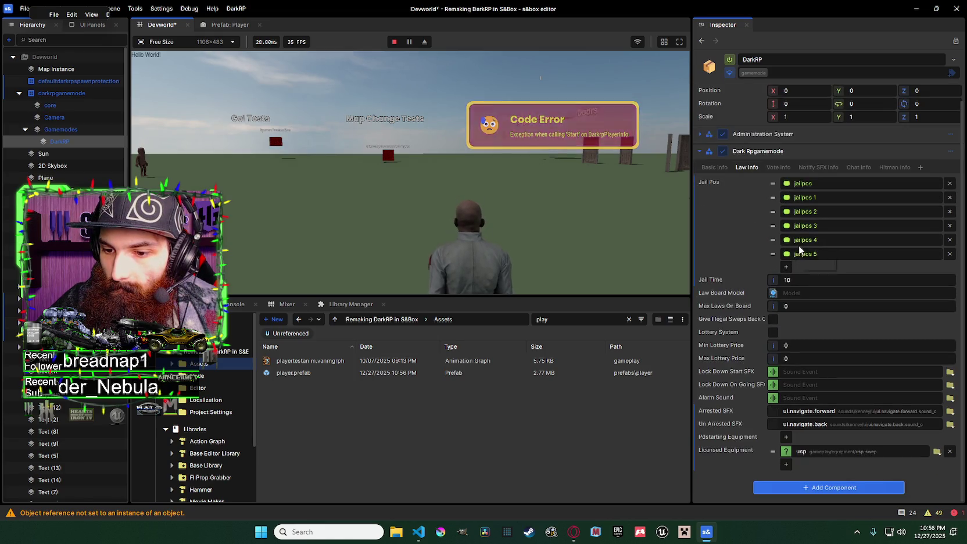
pyautogui.click(778, 167)
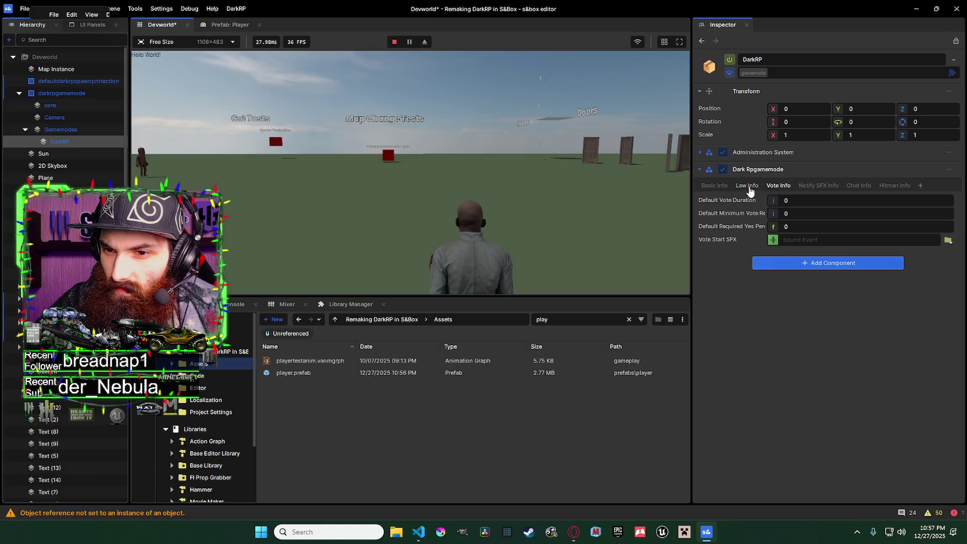
pyautogui.click(748, 185)
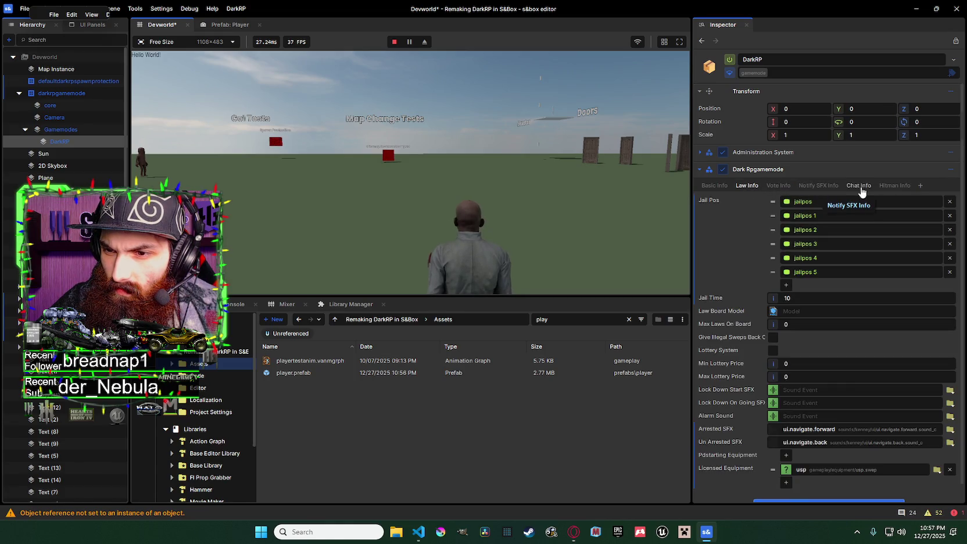
# Step: Look through the gamemode's chat, hitman and notification sound settings, ending on law
pyautogui.click(859, 186)
pyautogui.click(886, 186)
pyautogui.click(817, 186)
pyautogui.click(779, 186)
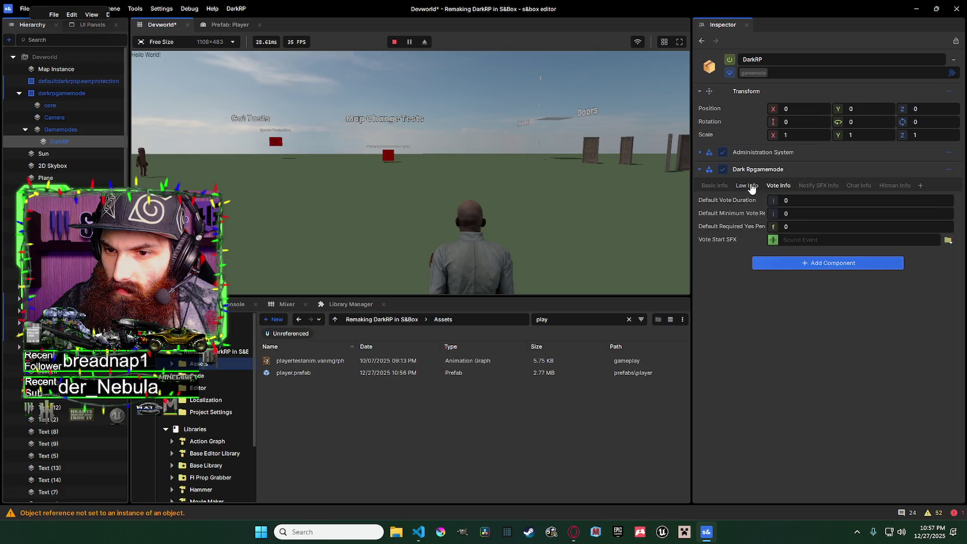
pyautogui.click(750, 187)
# Step: Select the spawned Player in Hierarchy and its Player Controller child object
pyautogui.scroll(-1, 825, 262)
pyautogui.scroll(-5, 64, 117)
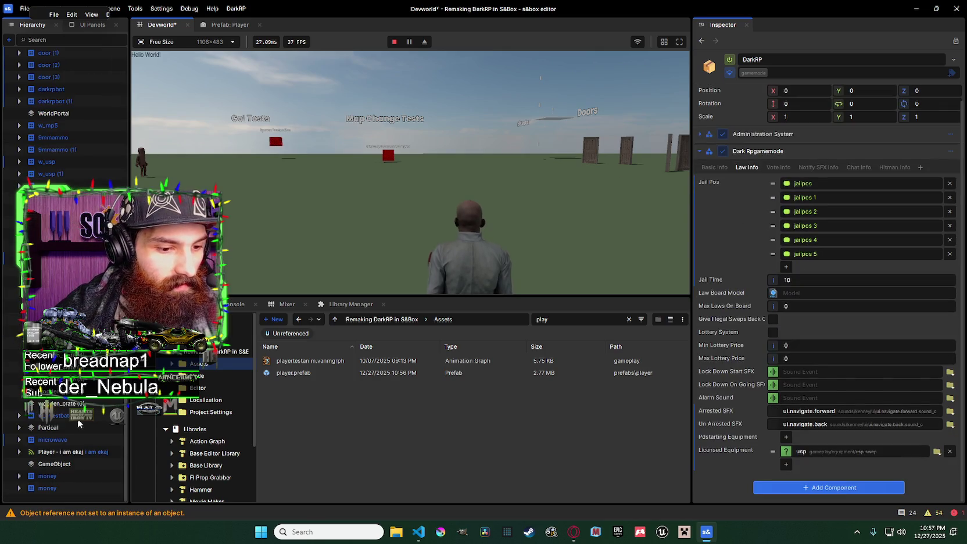
pyautogui.click(75, 451)
pyautogui.click(19, 451)
pyautogui.click(58, 464)
# Step: Show the player's Player Hotbar Info, then run the Debug tab's arrest test
pyautogui.scroll(-10, 852, 260)
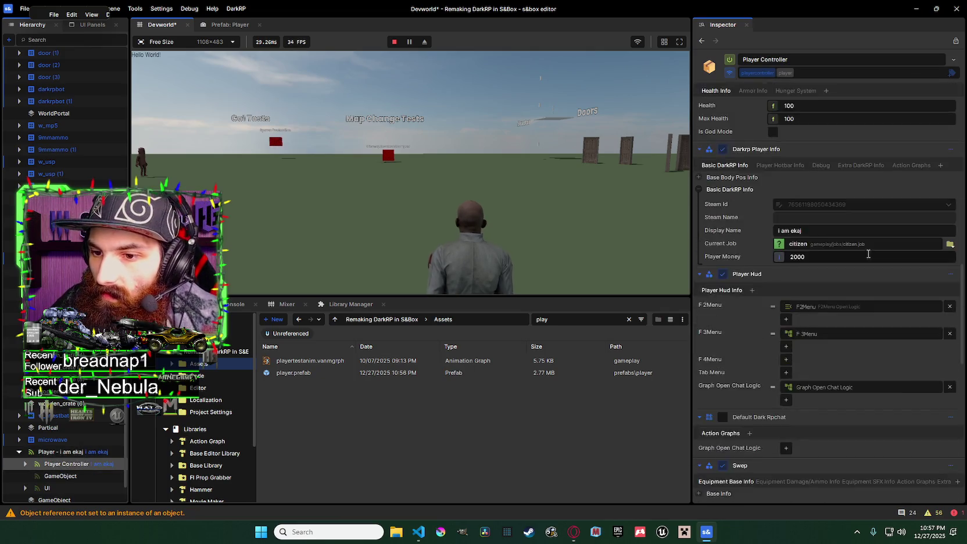
pyautogui.click(781, 166)
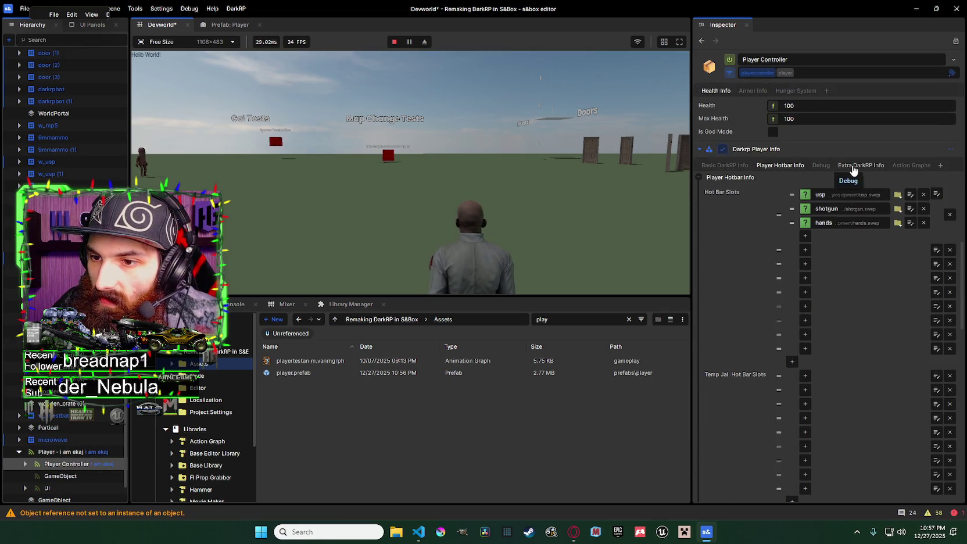
pyautogui.click(853, 167)
pyautogui.click(802, 166)
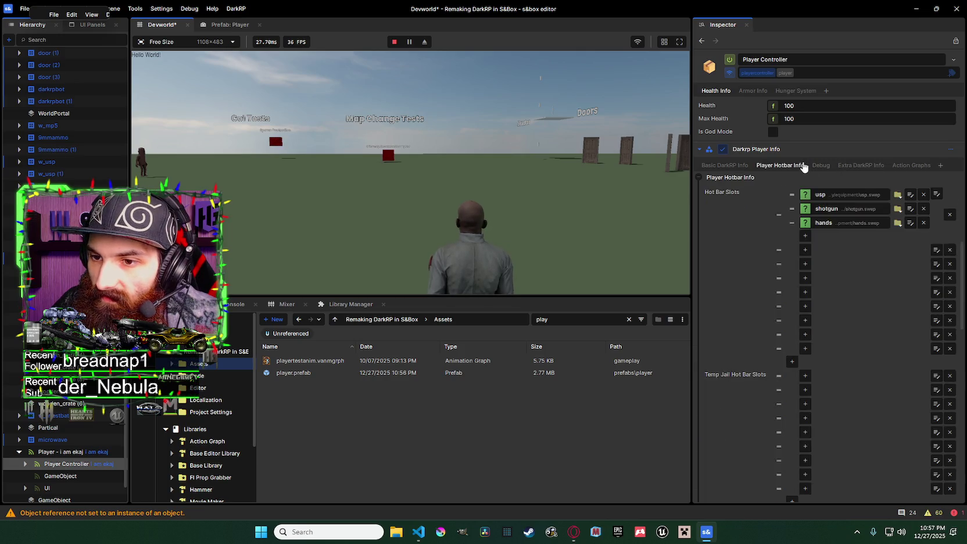
pyautogui.click(820, 165)
pyautogui.click(804, 193)
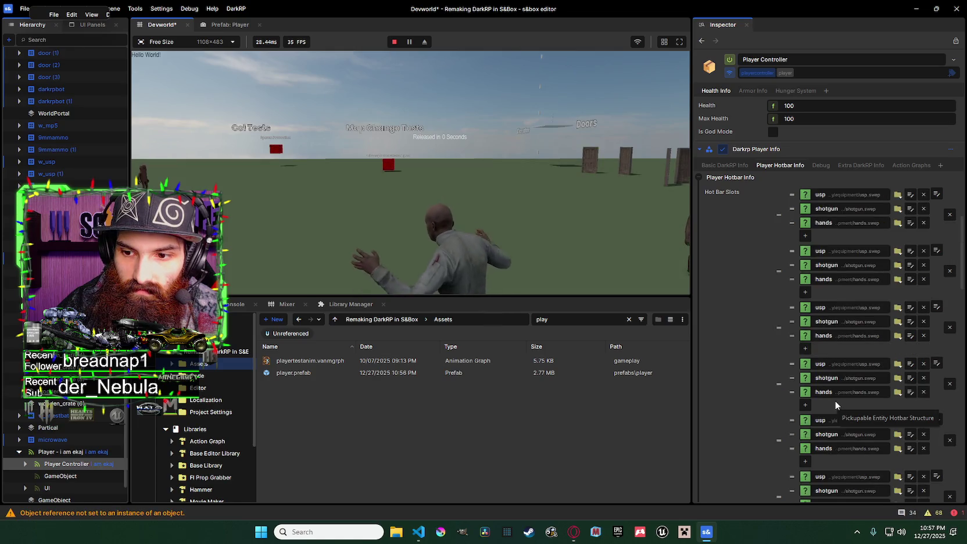
# Step: Check Hot Bar Slots and Temp Jail Hot Bar Slots show usp, shotgun and hands, then stop play
pyautogui.scroll(-5, 835, 400)
pyautogui.scroll(10, 851, 389)
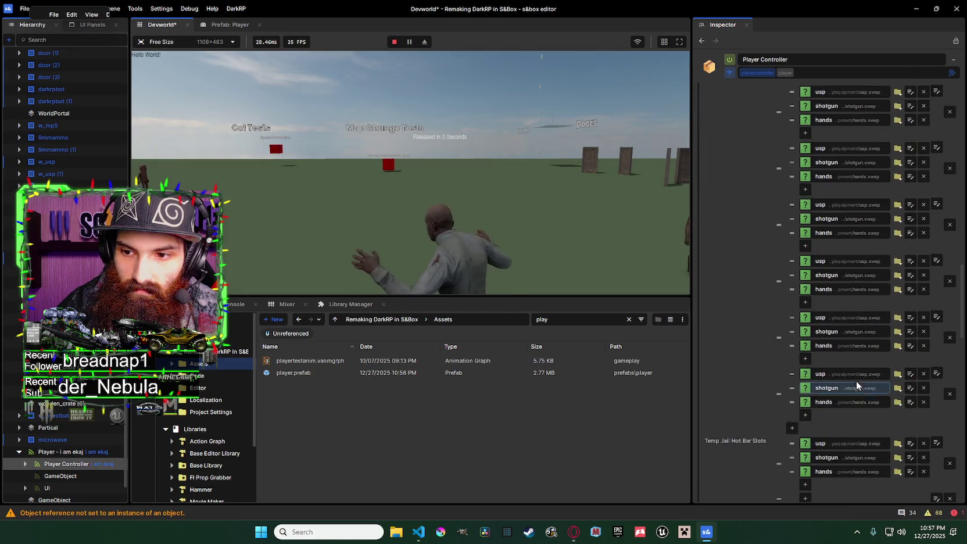
pyautogui.scroll(-3, 856, 383)
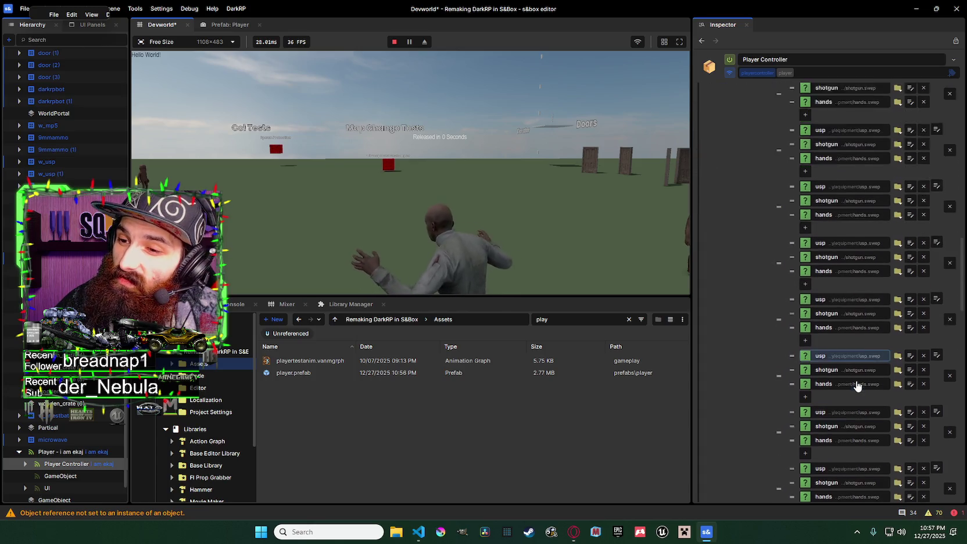
pyautogui.scroll(-2, 856, 385)
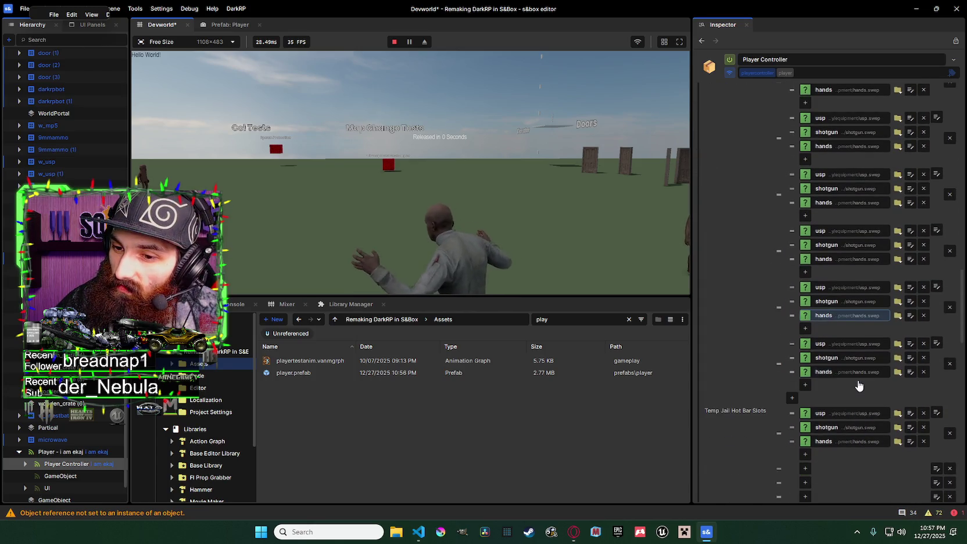
pyautogui.scroll(3, 858, 386)
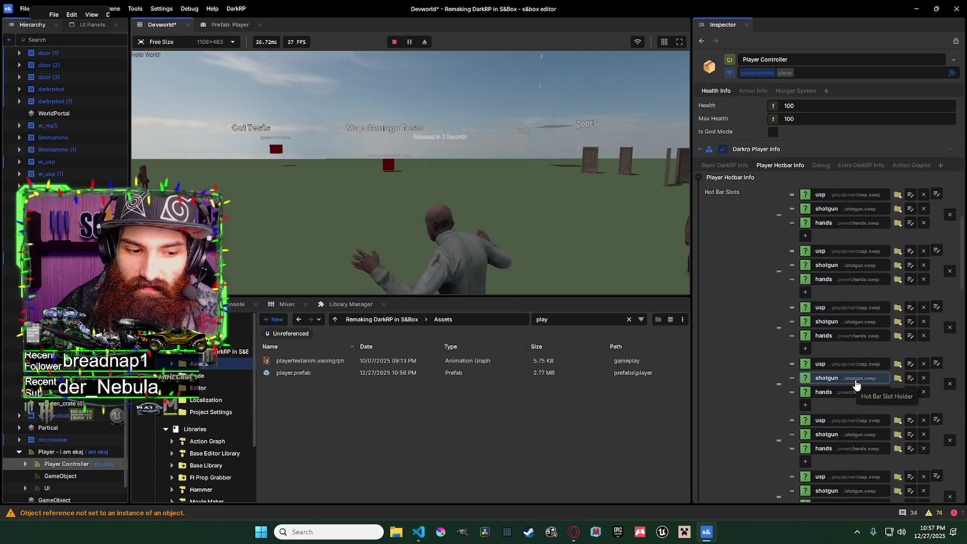
pyautogui.scroll(-3, 856, 274)
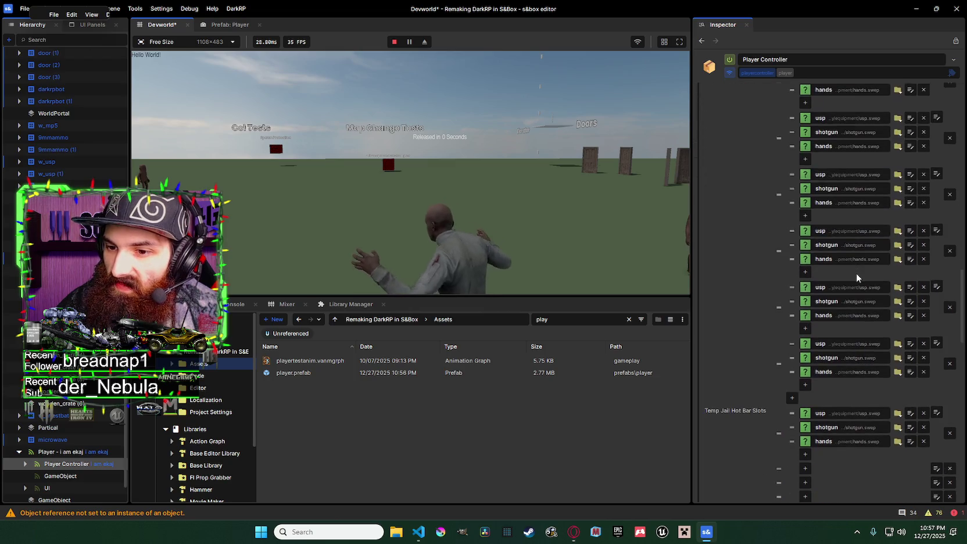
pyautogui.scroll(-2, 855, 274)
pyautogui.scroll(4, 855, 272)
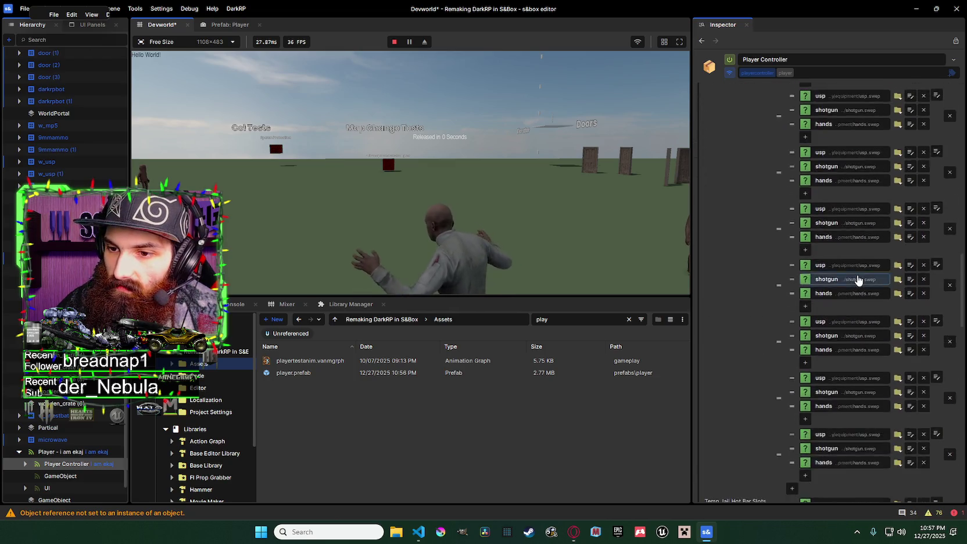
pyautogui.scroll(5, 857, 278)
pyautogui.scroll(-4, 863, 270)
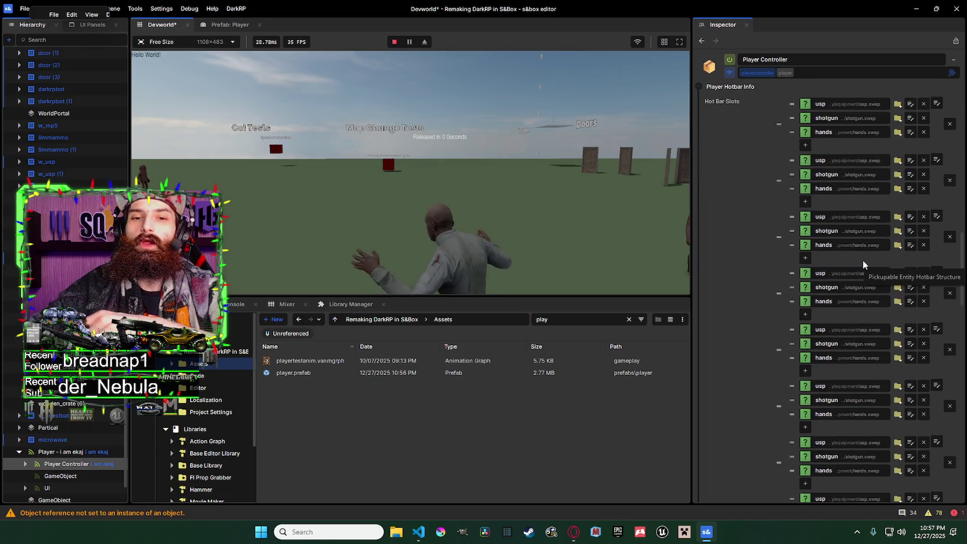
pyautogui.scroll(3, 871, 250)
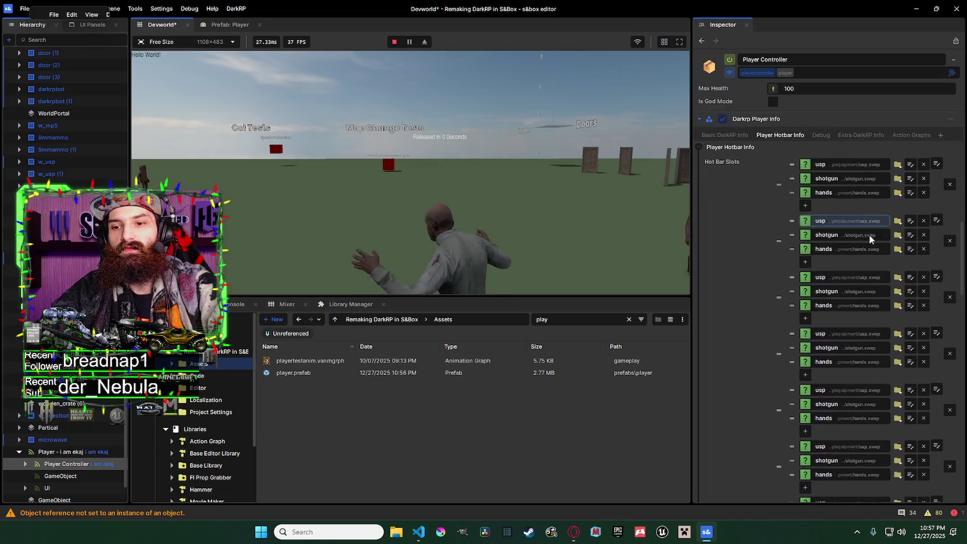
pyautogui.scroll(-2, 857, 233)
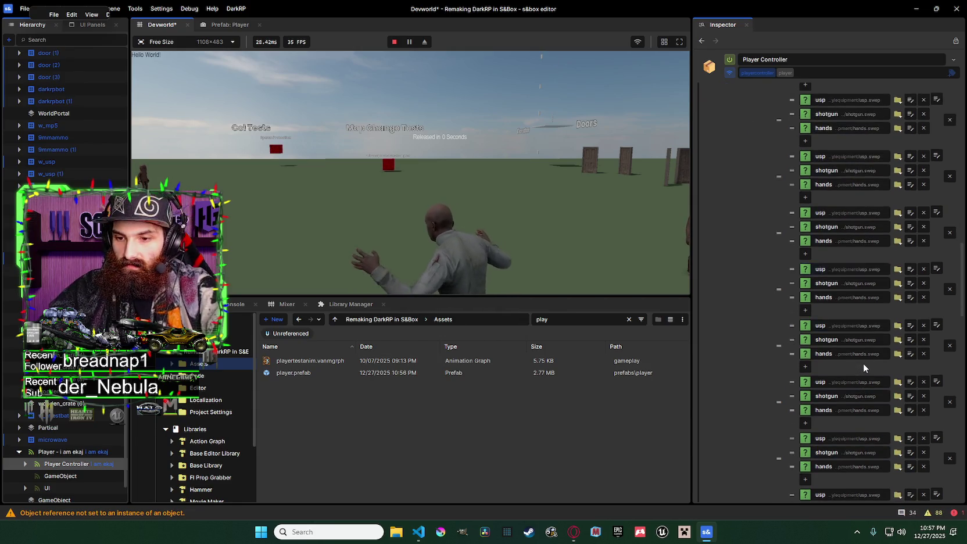
pyautogui.scroll(-2, 864, 361)
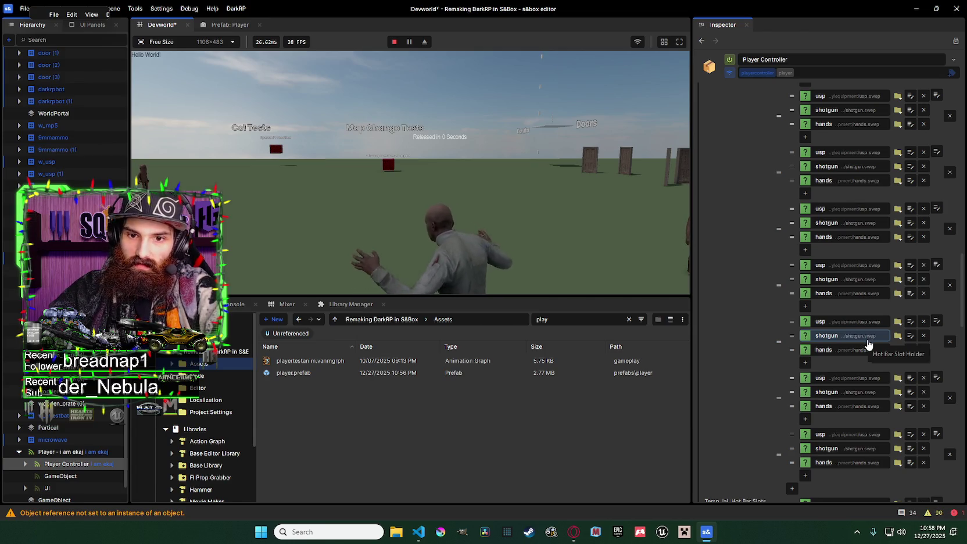
pyautogui.scroll(-5, 868, 345)
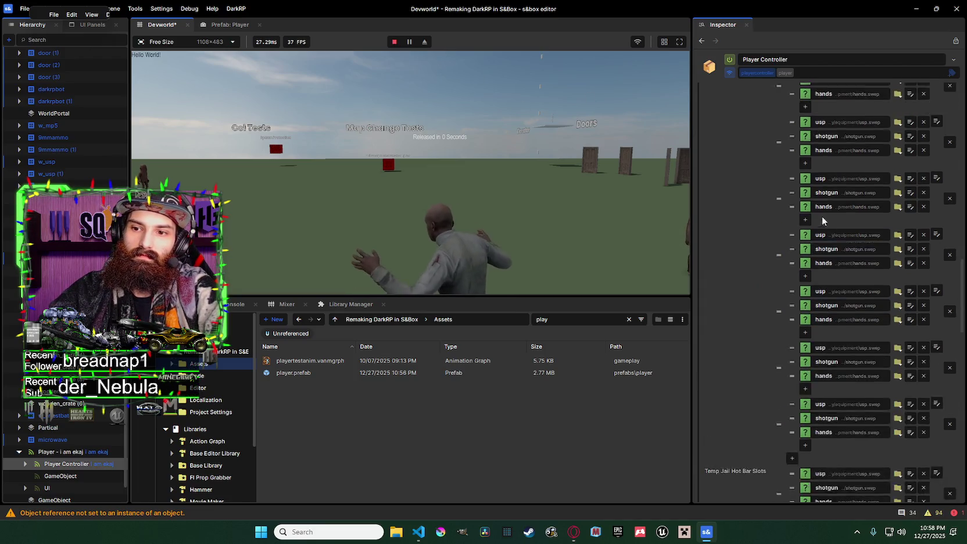
pyautogui.click(397, 47)
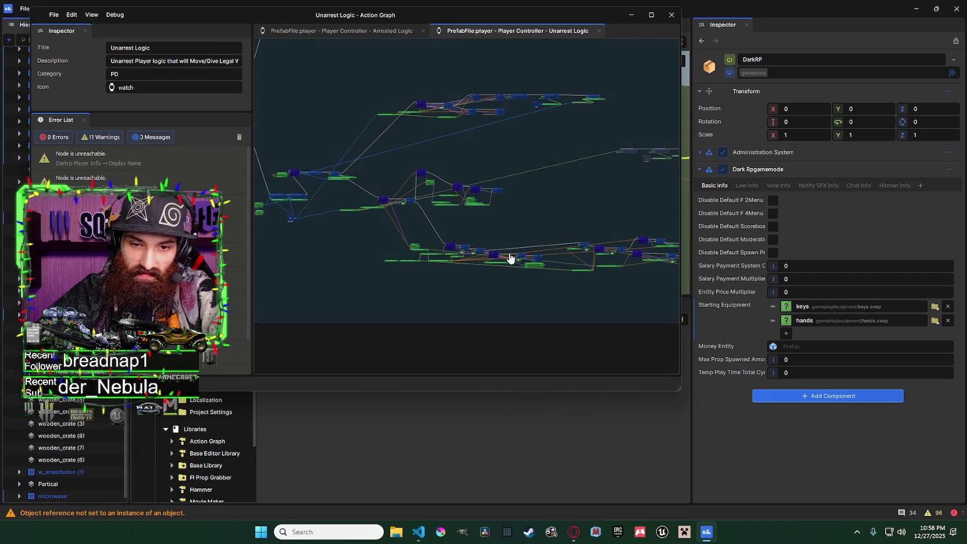
# Step: Pan and zoom across the Unarrest Logic graph to survey its node groups
pyautogui.scroll(3, 427, 197)
pyautogui.scroll(-5, 427, 196)
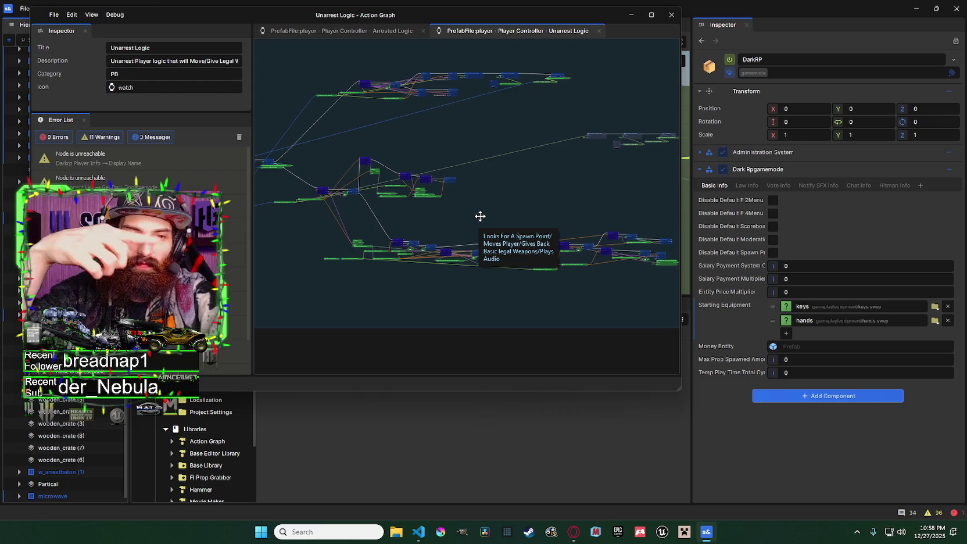
pyautogui.moveTo(522, 203); pyautogui.dragTo(491, 155)
pyautogui.scroll(5, 581, 140)
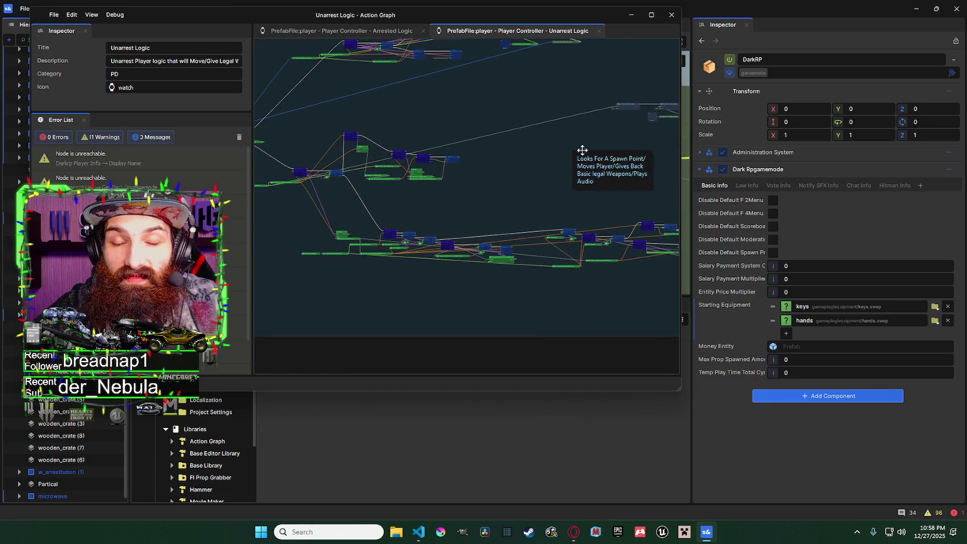
pyautogui.scroll(5, 511, 177)
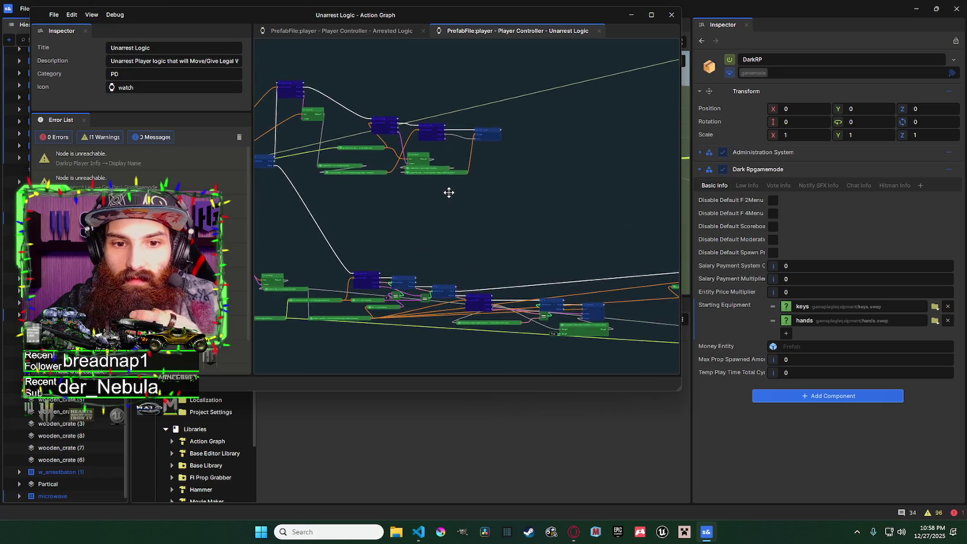
pyautogui.scroll(-3, 524, 179)
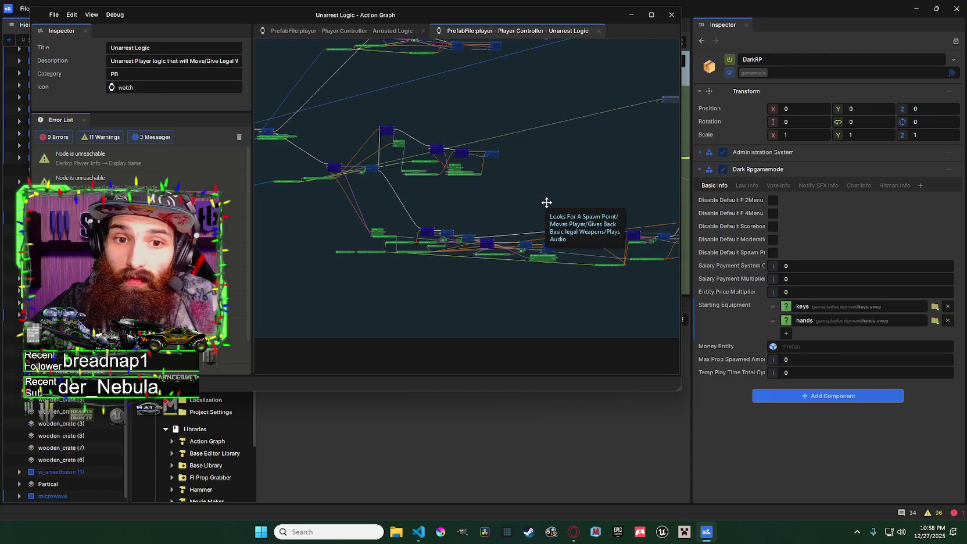
pyautogui.moveTo(546, 202); pyautogui.dragTo(432, 216)
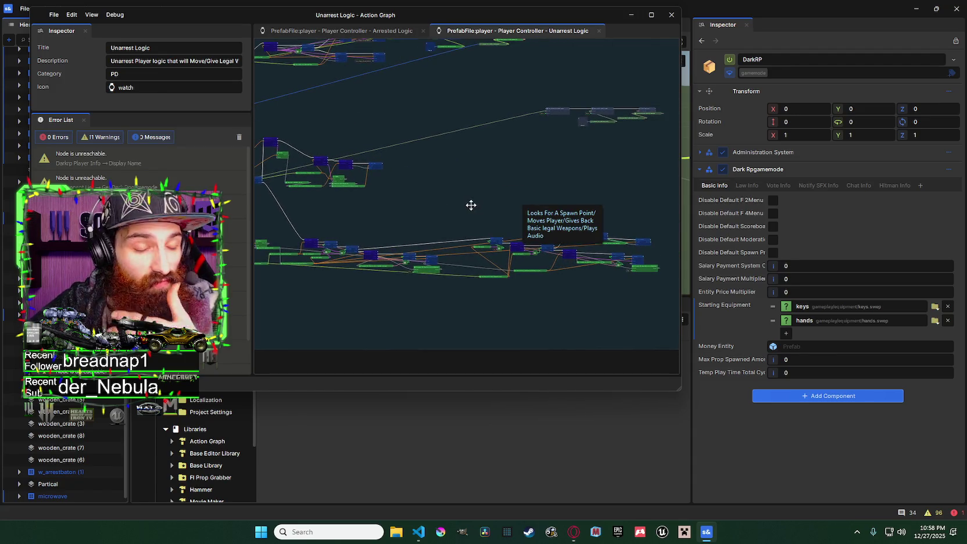
pyautogui.moveTo(478, 216); pyautogui.dragTo(552, 213)
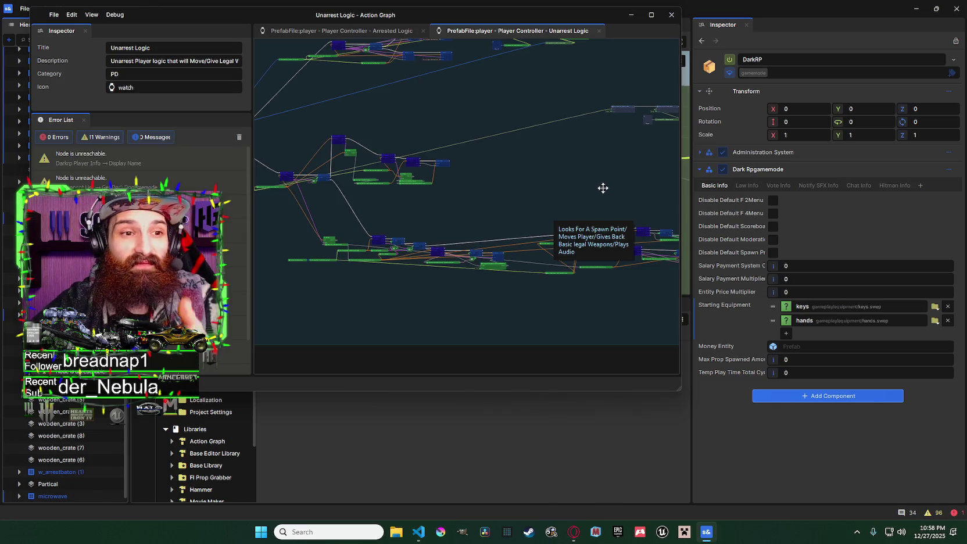
pyautogui.moveTo(604, 187)
pyautogui.mouseDown()
pyautogui.moveTo(546, 186)
pyautogui.moveTo(566, 186)
pyautogui.mouseUp()
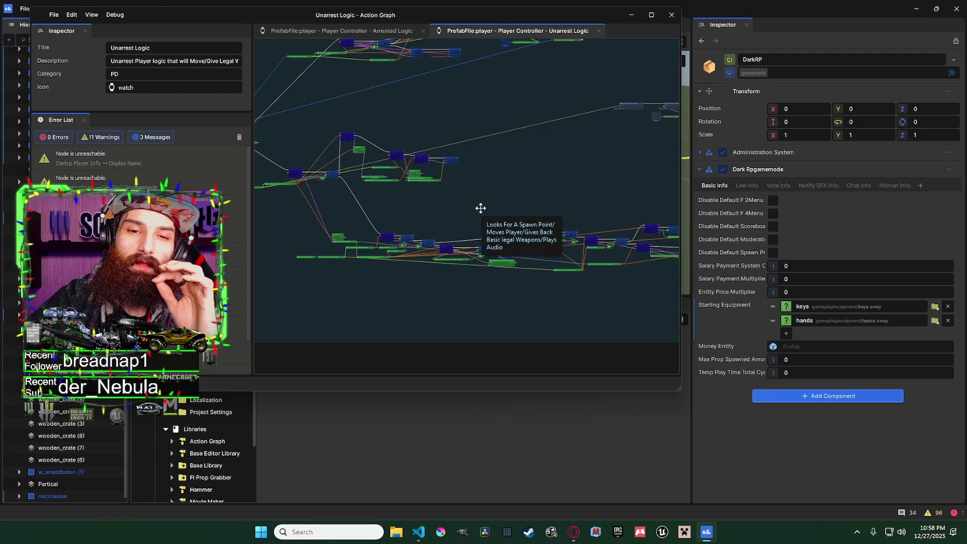
pyautogui.moveTo(492, 202)
pyautogui.mouseDown()
pyautogui.moveTo(492, 211)
pyautogui.moveTo(439, 229)
pyautogui.moveTo(400, 227)
pyautogui.mouseUp()
pyautogui.moveTo(517, 247); pyautogui.dragTo(415, 244)
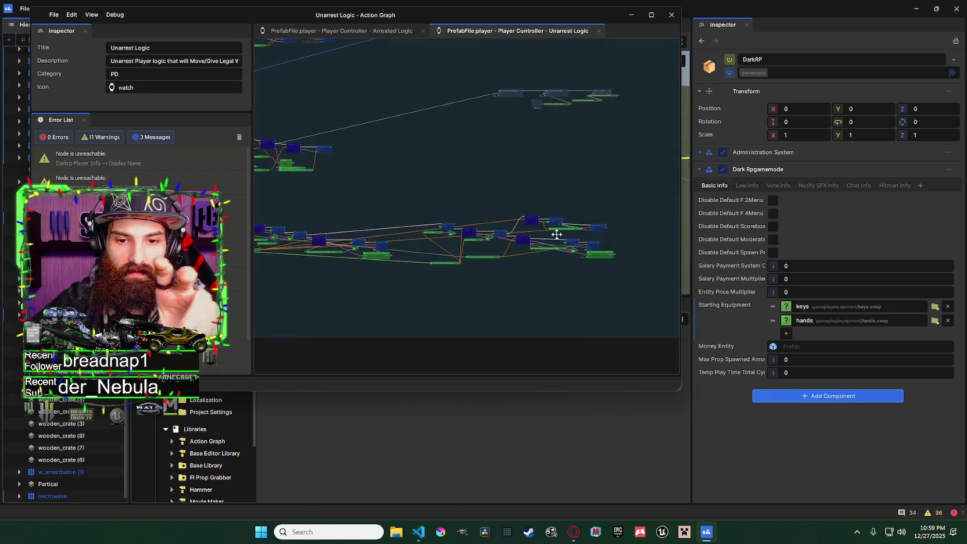
pyautogui.scroll(2, 569, 251)
pyautogui.scroll(1, 608, 238)
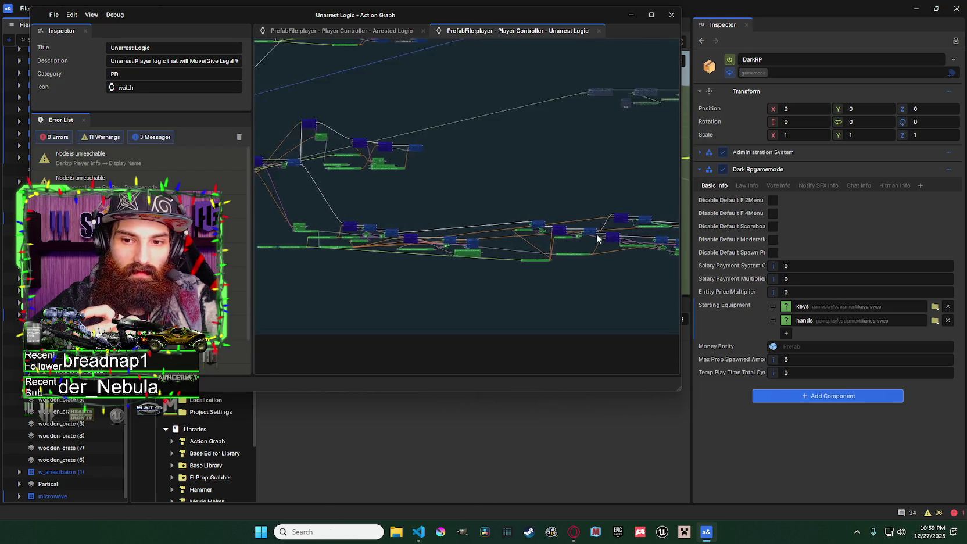
pyautogui.moveTo(583, 248); pyautogui.dragTo(654, 270)
pyautogui.moveTo(488, 246); pyautogui.dragTo(557, 263)
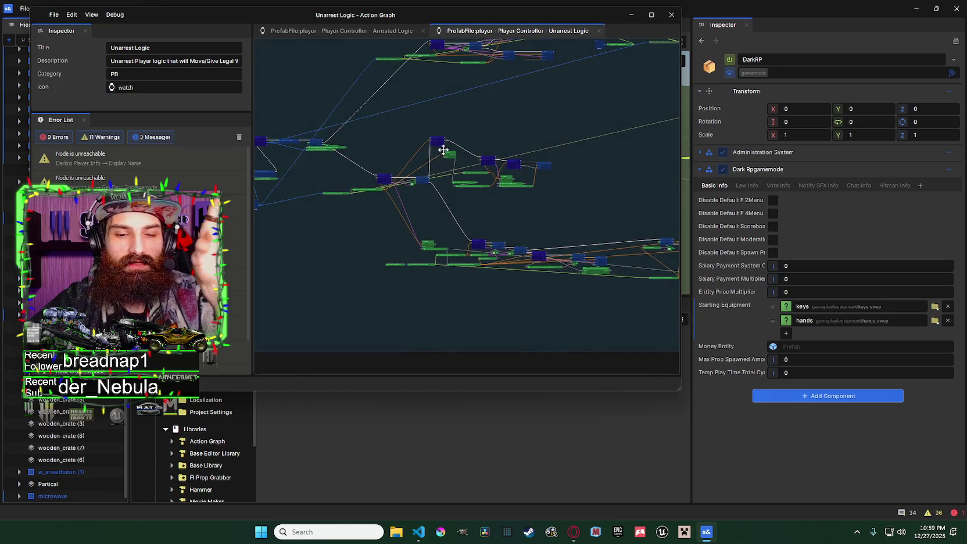
# Step: Zoom in on the For Each loop and select the For Each node
pyautogui.moveTo(503, 169)
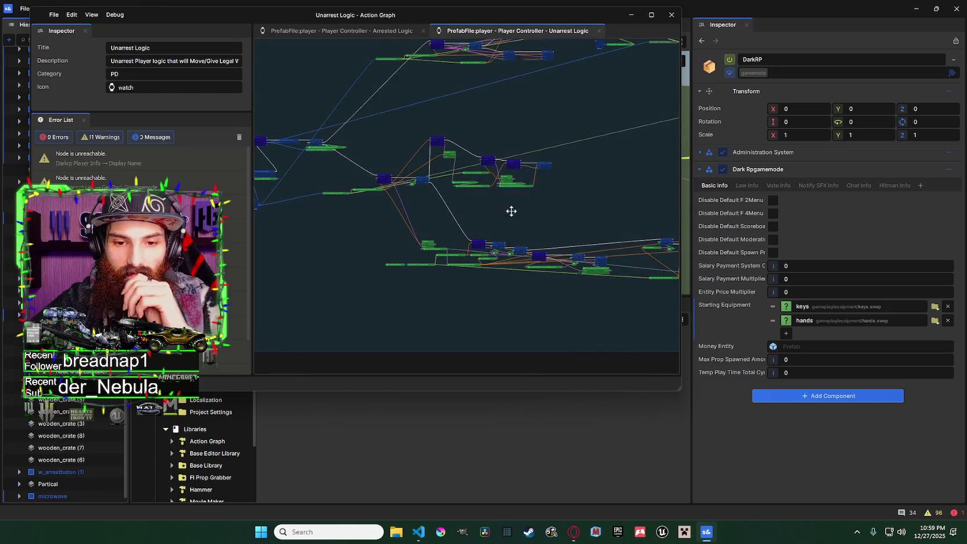
pyautogui.scroll(1, 512, 221)
pyautogui.moveTo(513, 226); pyautogui.dragTo(413, 239)
pyautogui.scroll(-3, 465, 237)
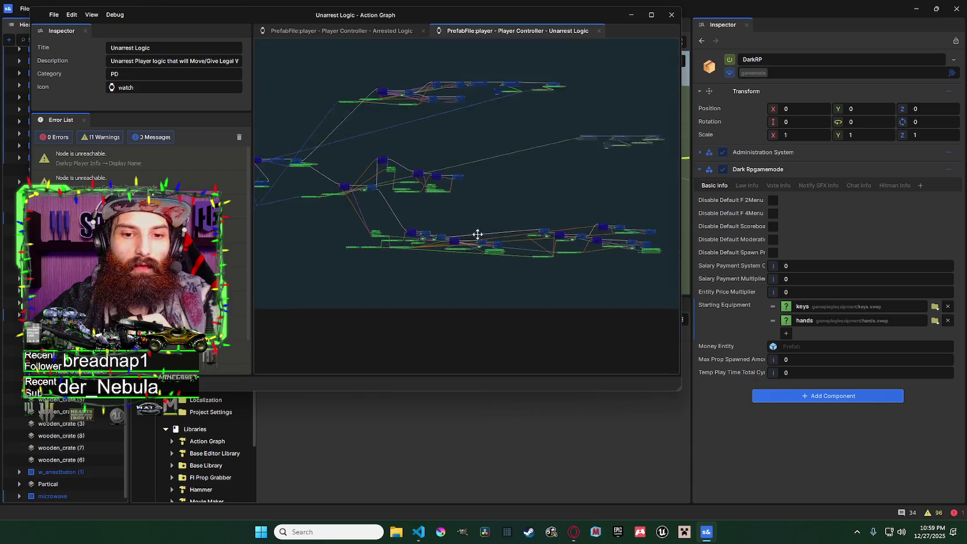
pyautogui.moveTo(488, 225)
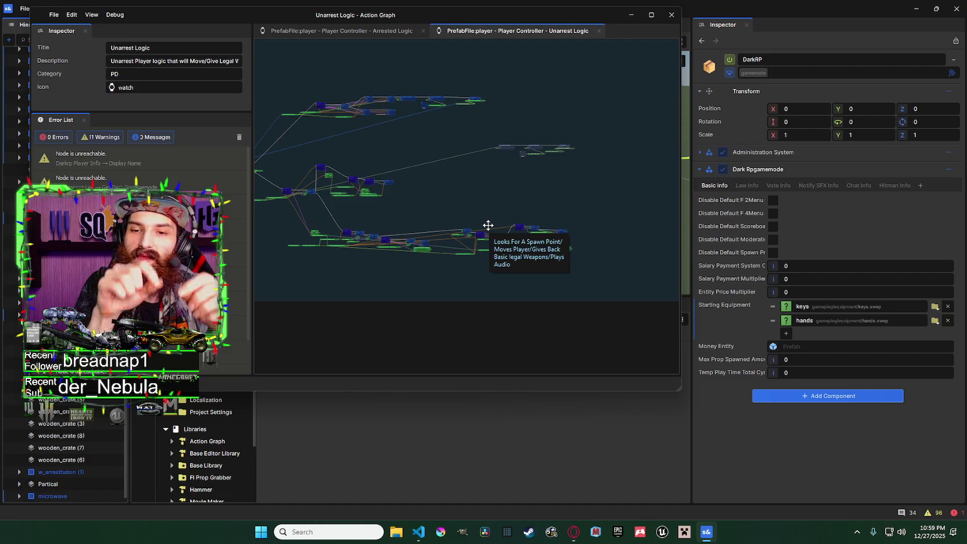
pyautogui.scroll(4, 479, 194)
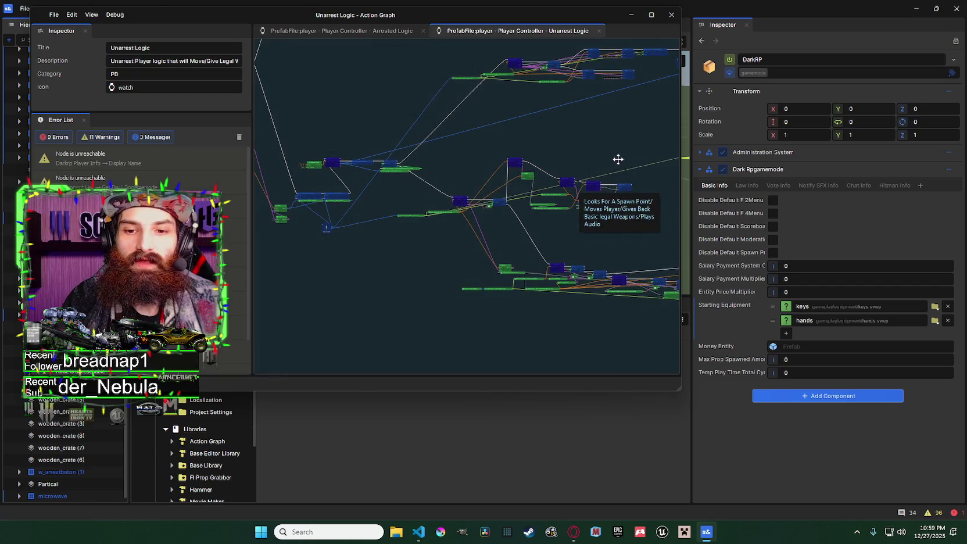
pyautogui.moveTo(617, 158); pyautogui.dragTo(510, 140)
pyautogui.scroll(-3, 438, 172)
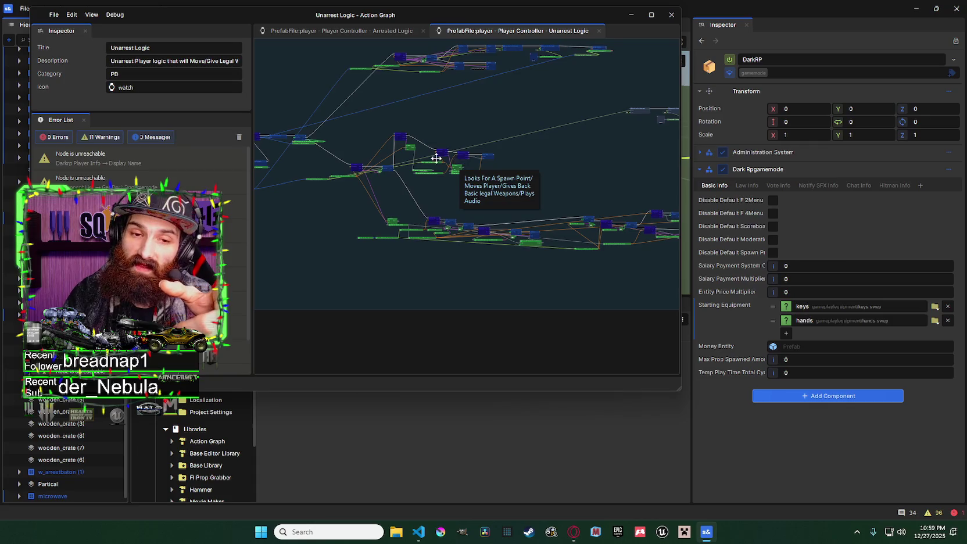
pyautogui.scroll(-2, 401, 147)
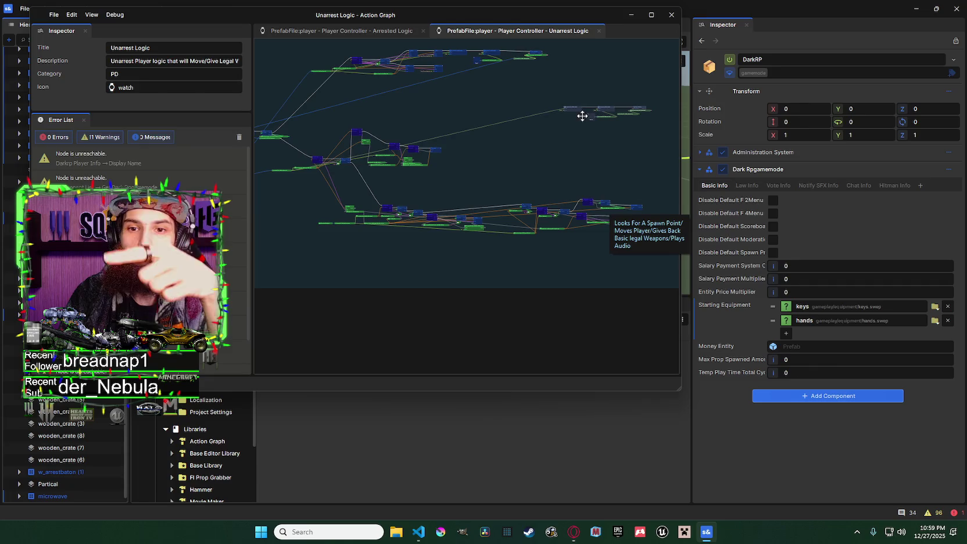
pyautogui.scroll(3, 363, 141)
pyautogui.scroll(2, 638, 77)
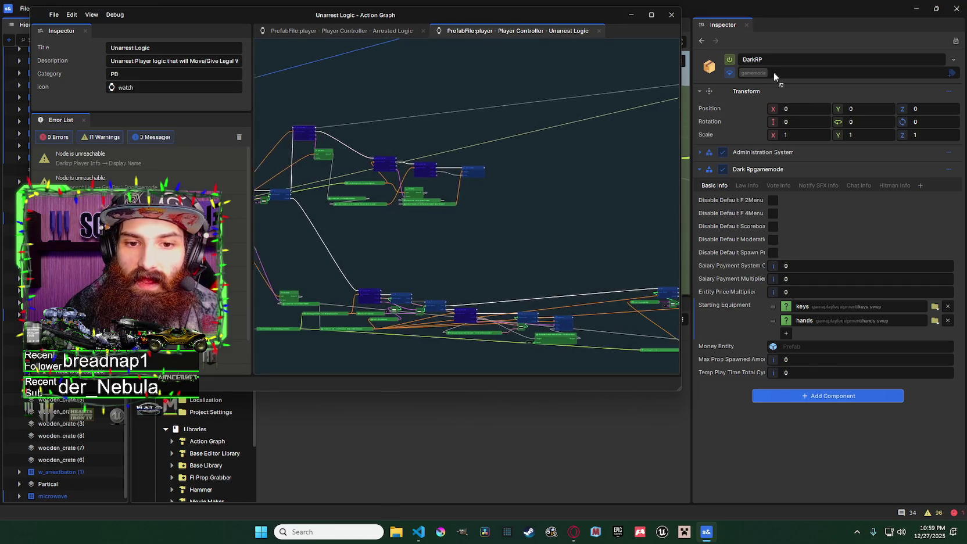
pyautogui.scroll(-5, 581, 114)
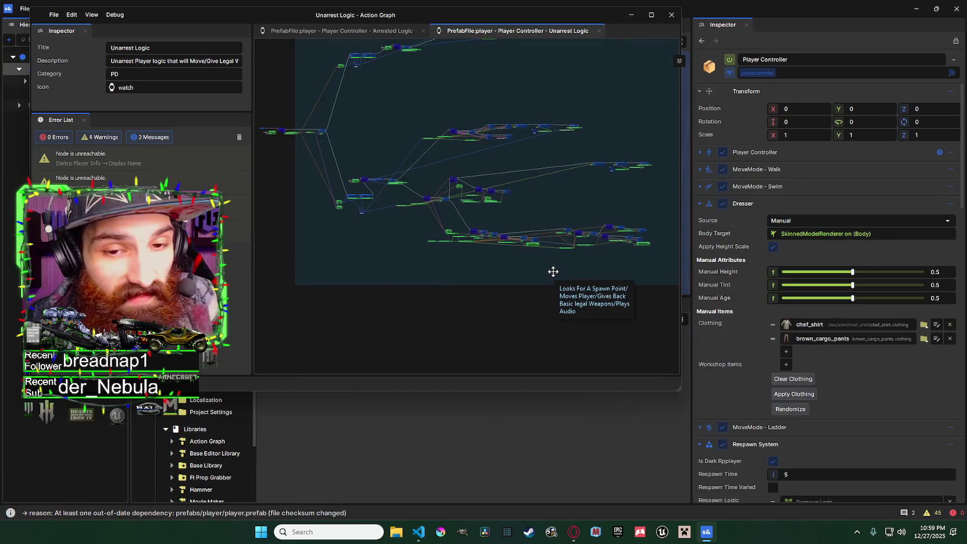
pyautogui.scroll(2, 475, 273)
pyautogui.scroll(2, 497, 250)
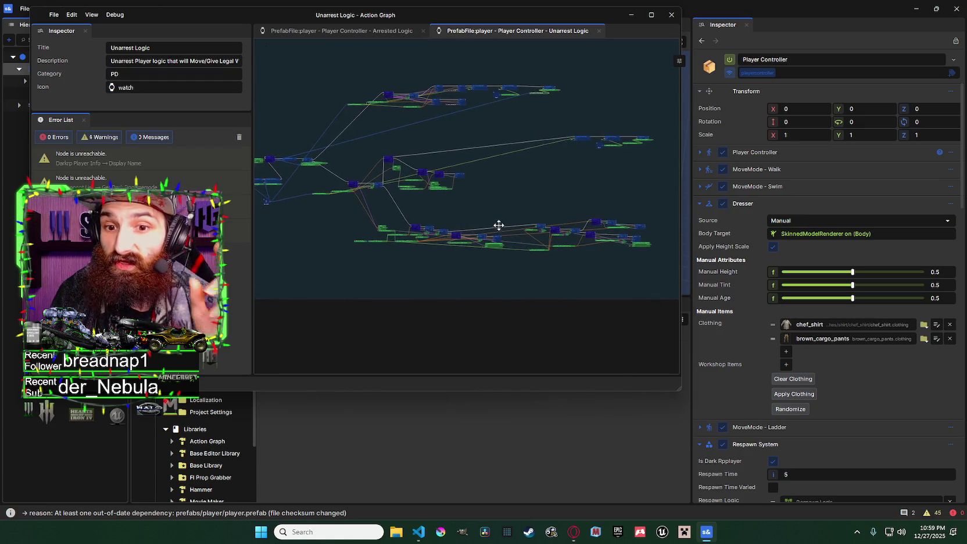
pyautogui.scroll(5, 481, 240)
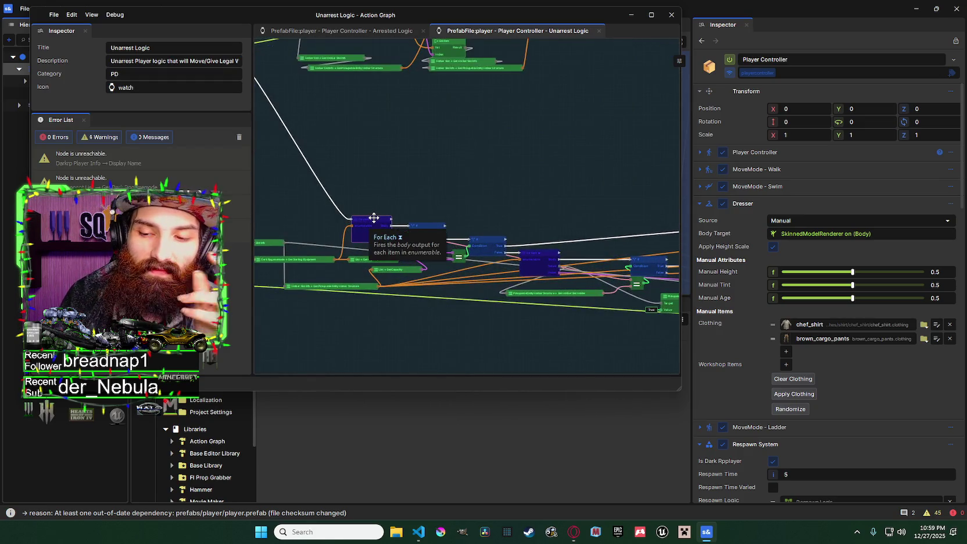
pyautogui.click(374, 218)
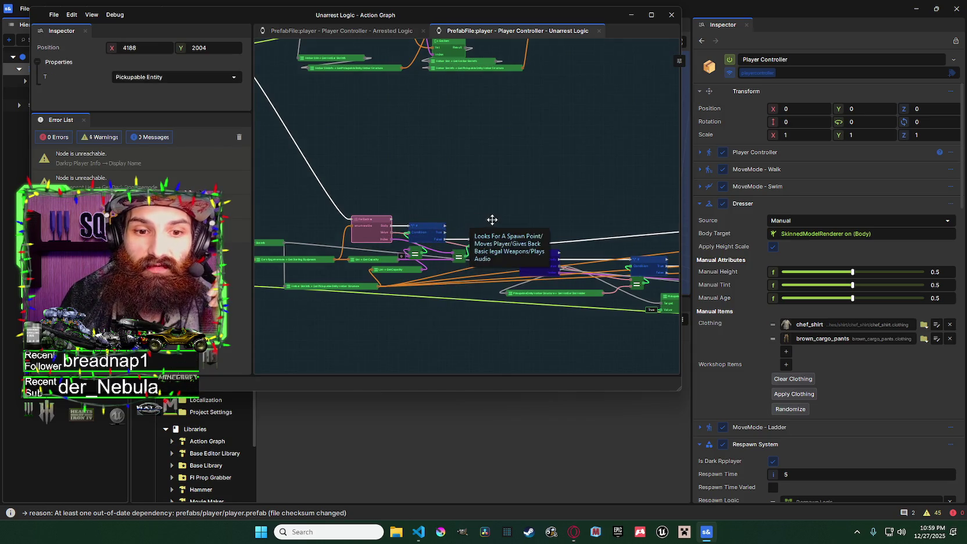
# Step: Select the For Each node so the Inspector shows T = Pickupable Entity Hotbar Structure
pyautogui.scroll(-3, 500, 235)
pyautogui.click(520, 302)
pyautogui.moveTo(513, 254); pyautogui.dragTo(527, 254)
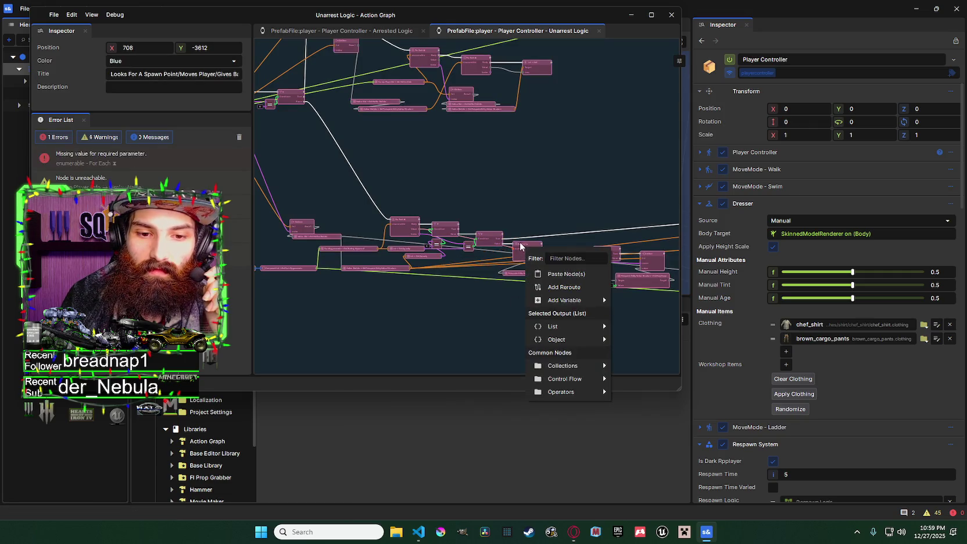
pyautogui.click(520, 247)
# Step: Zoom in and out around the For Each loop to review its starting-equipment wiring
pyautogui.scroll(3, 407, 247)
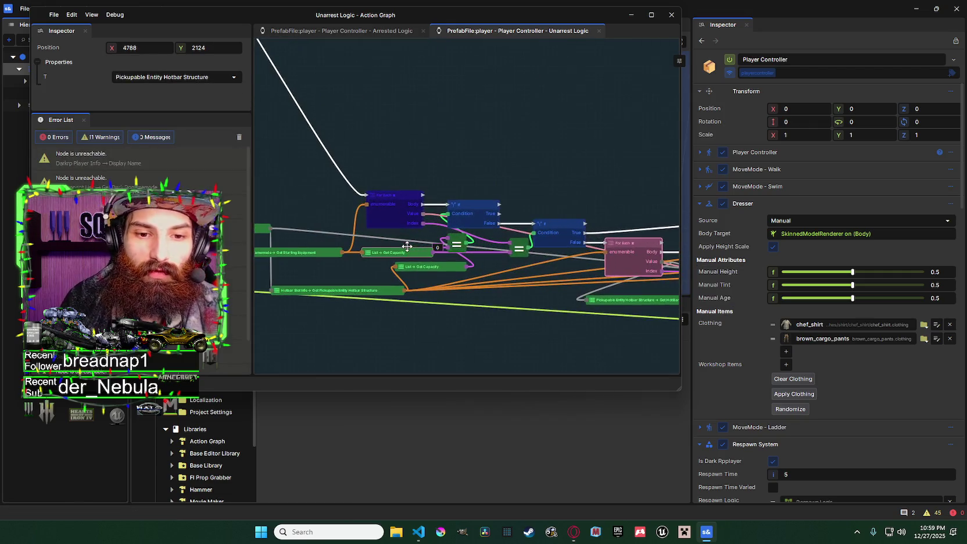
pyautogui.scroll(5, 384, 189)
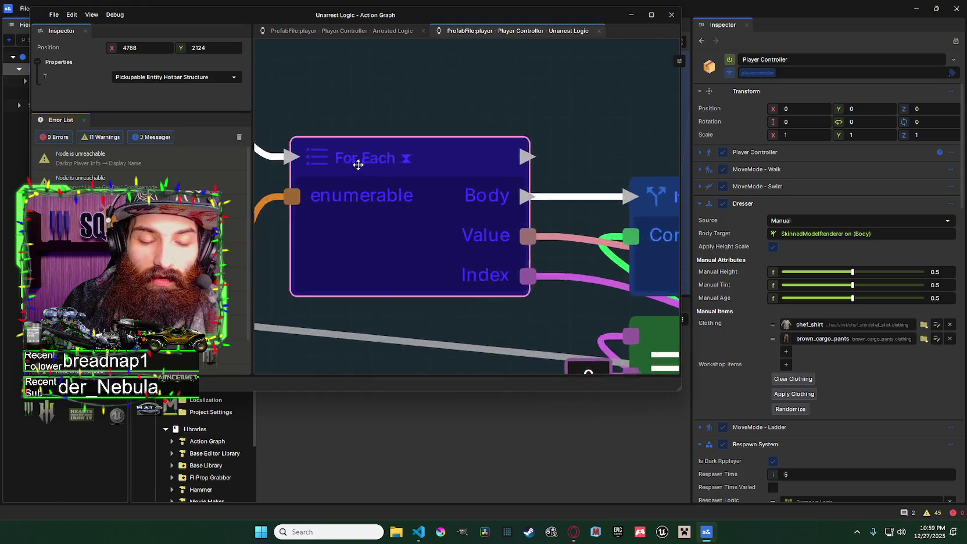
pyautogui.scroll(2, 407, 167)
pyautogui.scroll(-7, 525, 203)
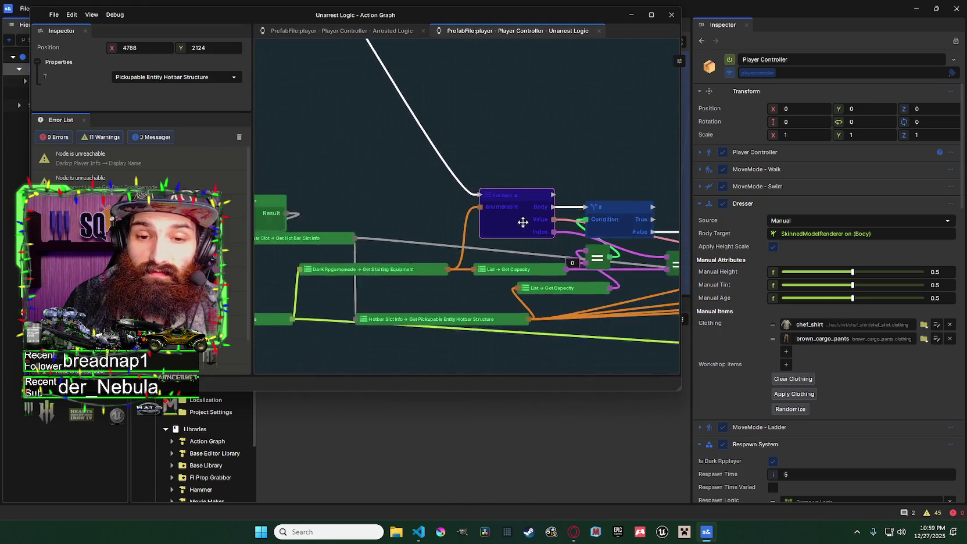
pyautogui.scroll(-6, 523, 222)
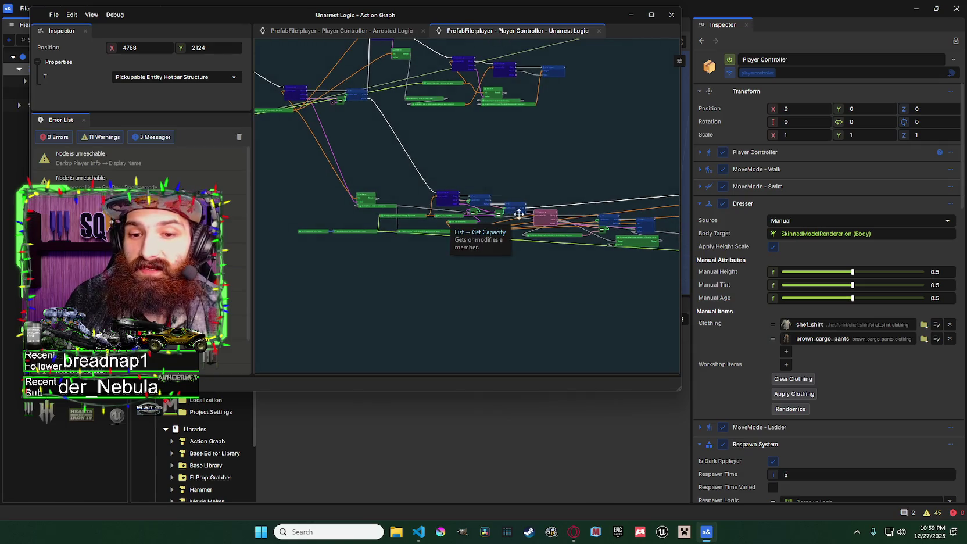
pyautogui.scroll(3, 520, 215)
pyautogui.scroll(-2, 540, 220)
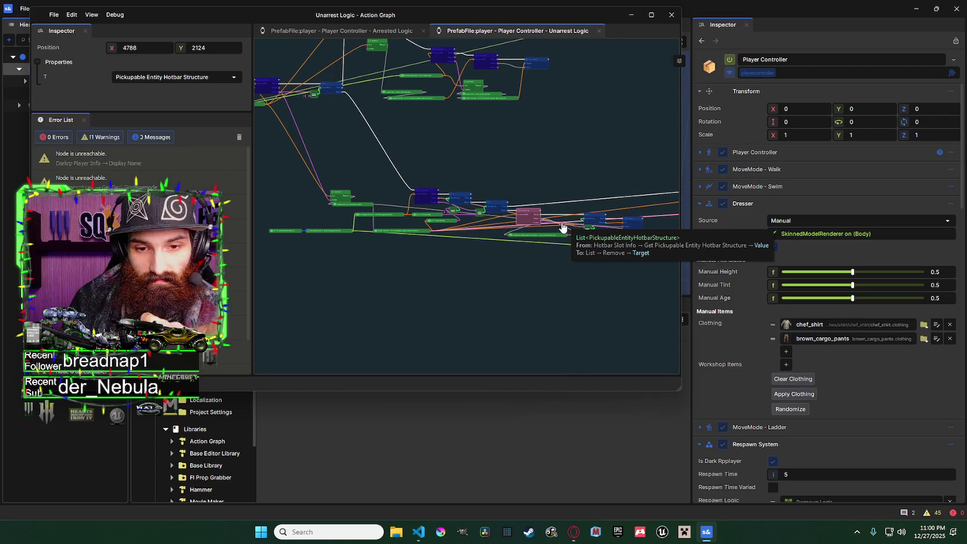
pyautogui.scroll(-2, 545, 227)
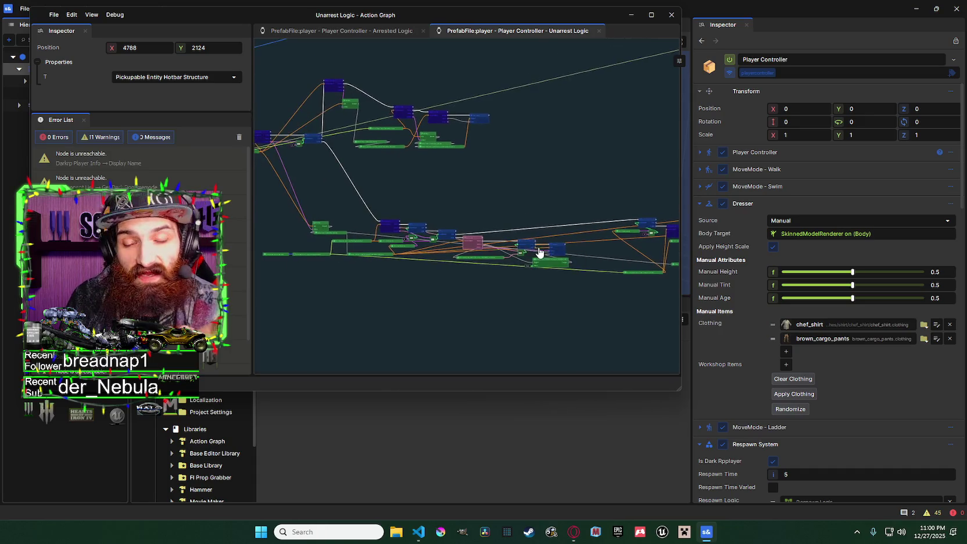
# Step: Pan and zoom around the Unarrest Logic graph, deselecting nodes to show the graph's properties
pyautogui.scroll(-1, 540, 252)
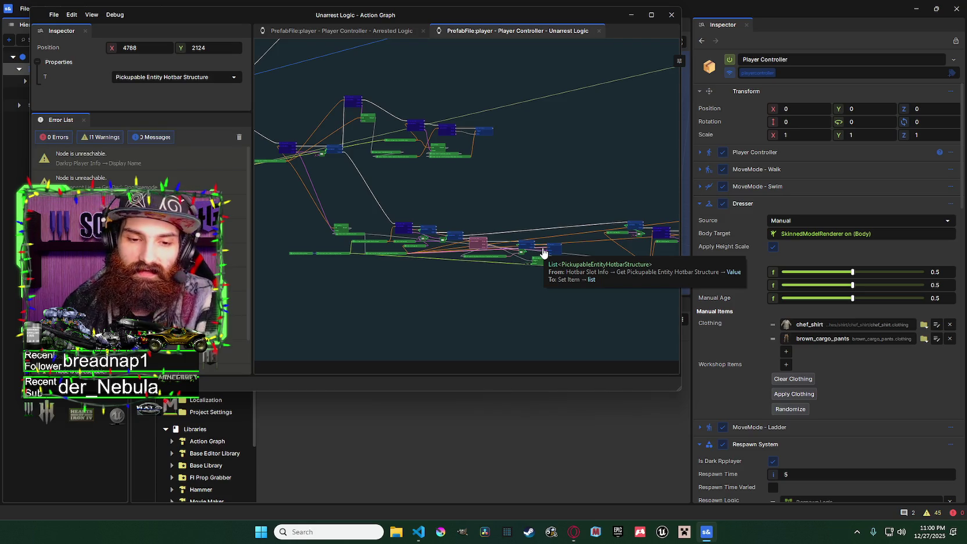
pyautogui.moveTo(479, 274)
pyautogui.mouseDown()
pyautogui.moveTo(451, 252)
pyautogui.moveTo(484, 254)
pyautogui.moveTo(477, 249)
pyautogui.mouseUp()
pyautogui.moveTo(430, 202)
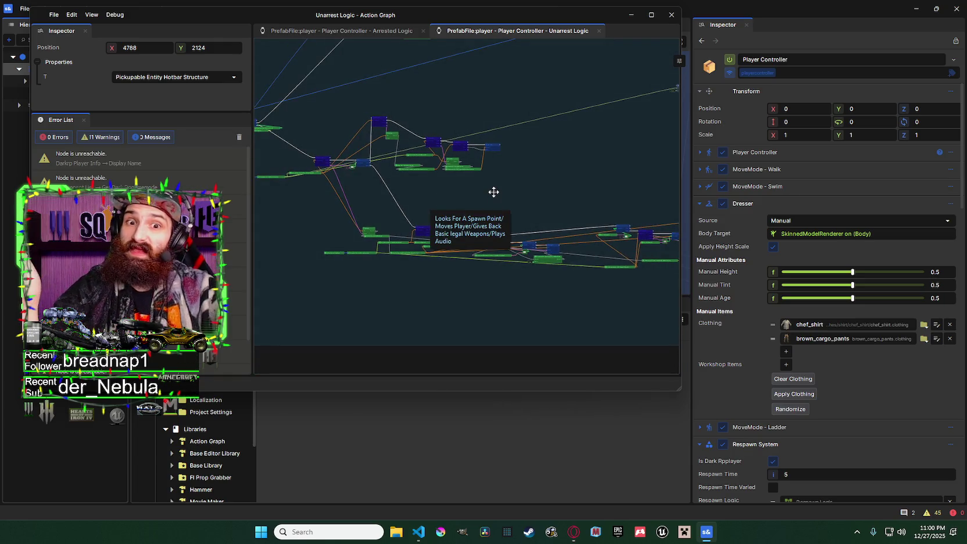
pyautogui.hscroll(4, 494, 184)
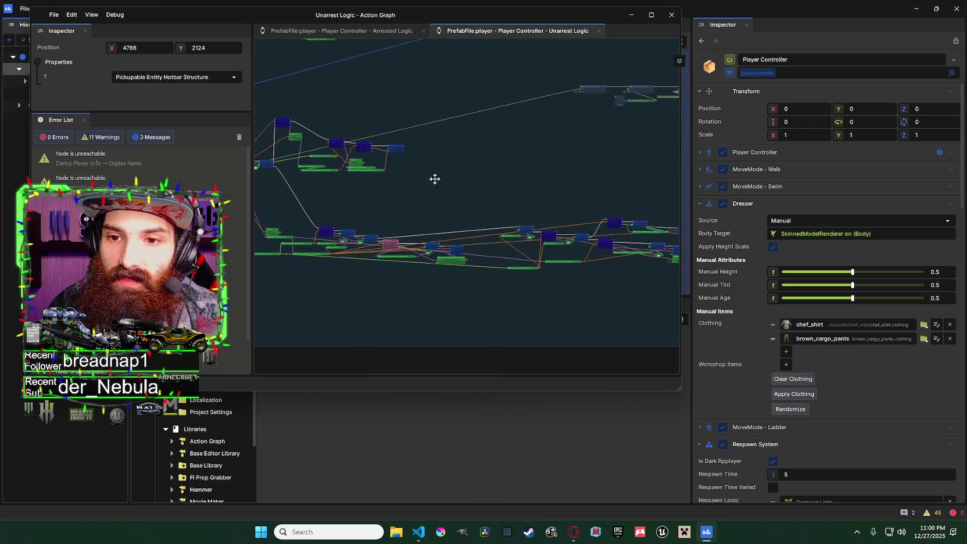
pyautogui.scroll(-5, 429, 209)
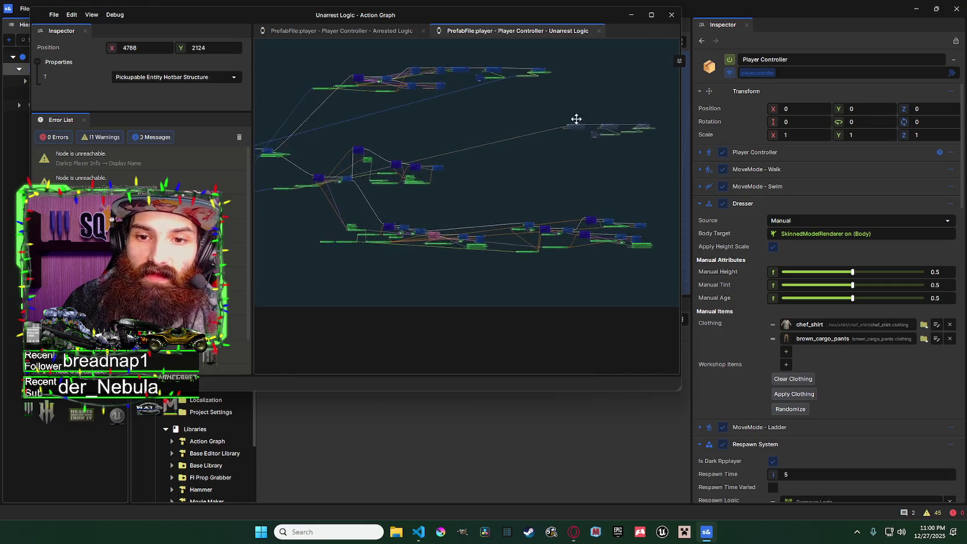
pyautogui.scroll(3, 564, 132)
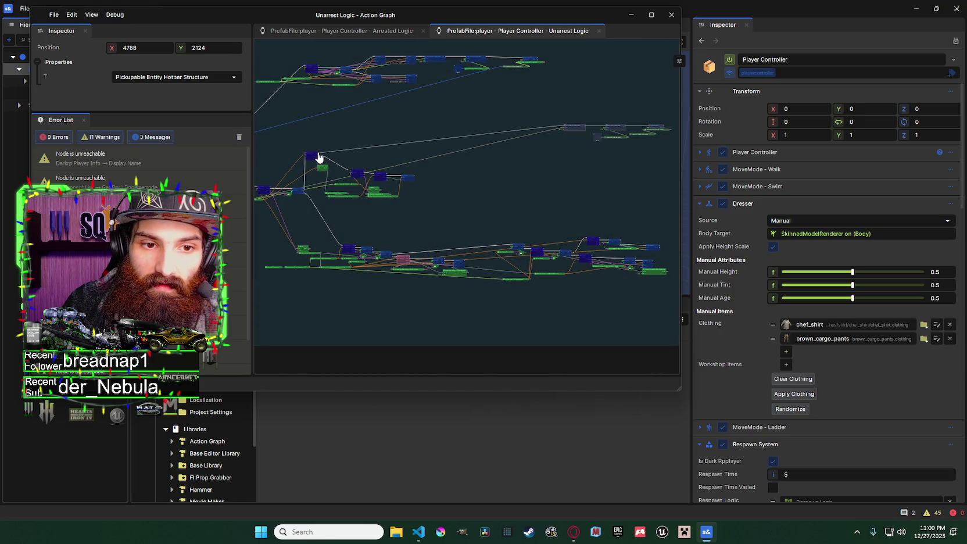
pyautogui.moveTo(453, 190); pyautogui.dragTo(457, 174)
pyautogui.scroll(1, 483, 210)
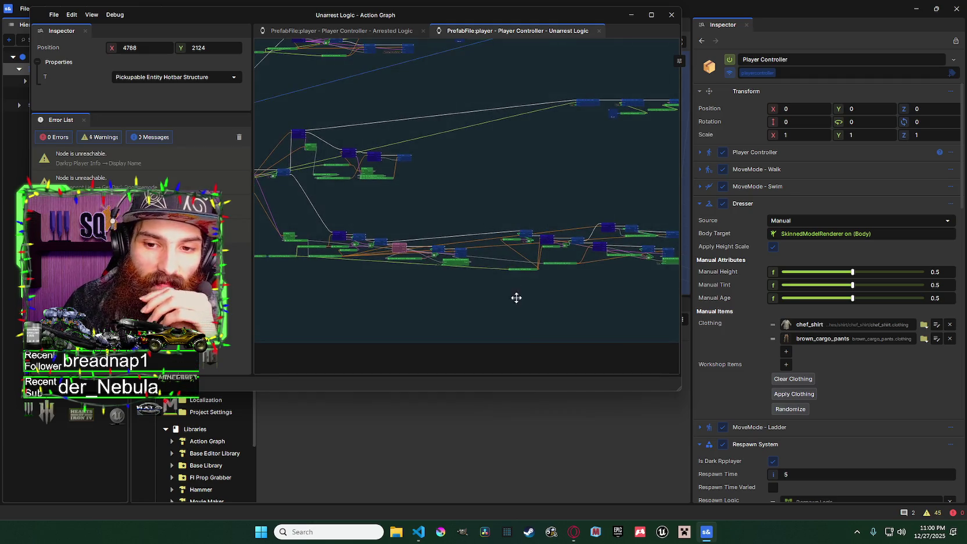
pyautogui.click(535, 364)
pyautogui.scroll(5, 447, 231)
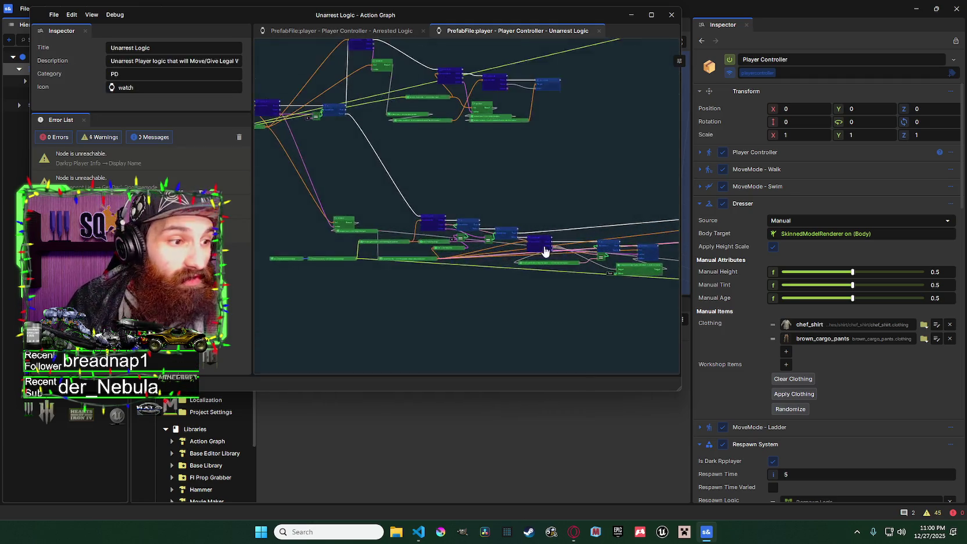
pyautogui.scroll(-3, 496, 238)
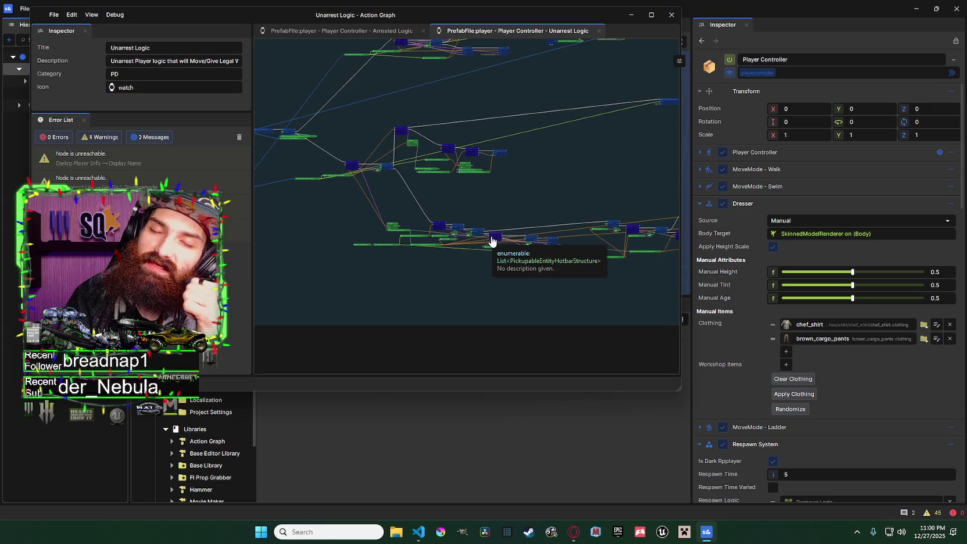
pyautogui.scroll(-1, 492, 240)
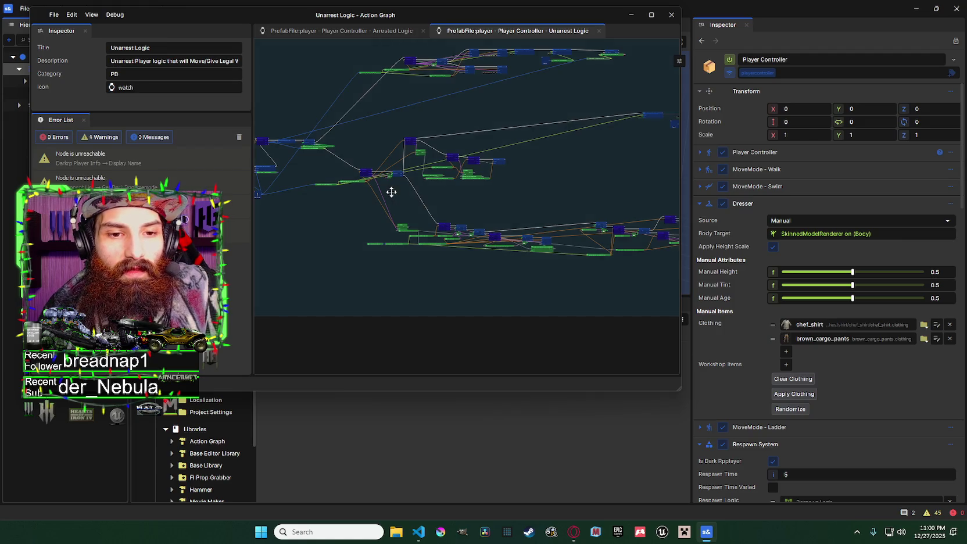
# Step: Centre the lower node chain, then nudge the If node right and the next node up-right
pyautogui.moveTo(395, 182); pyautogui.dragTo(307, 167)
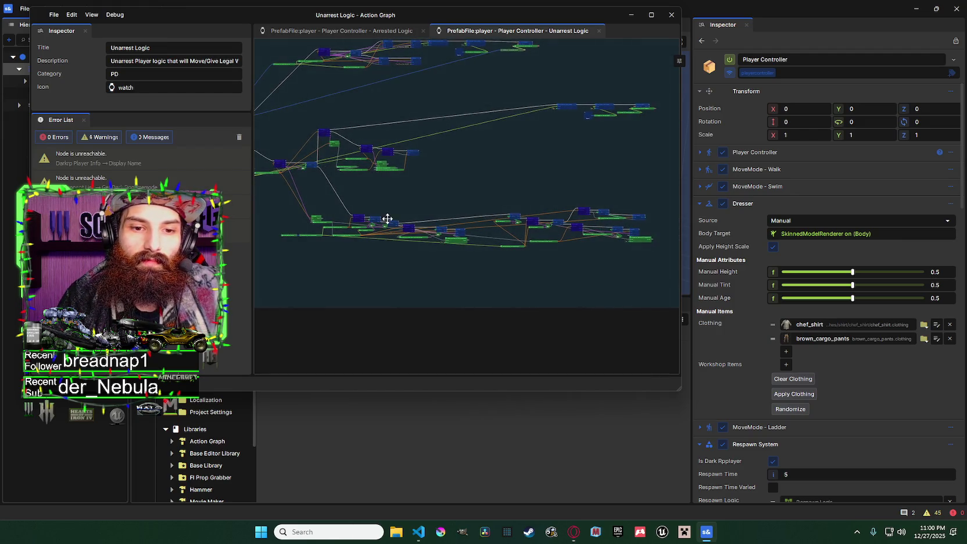
pyautogui.scroll(5, 383, 227)
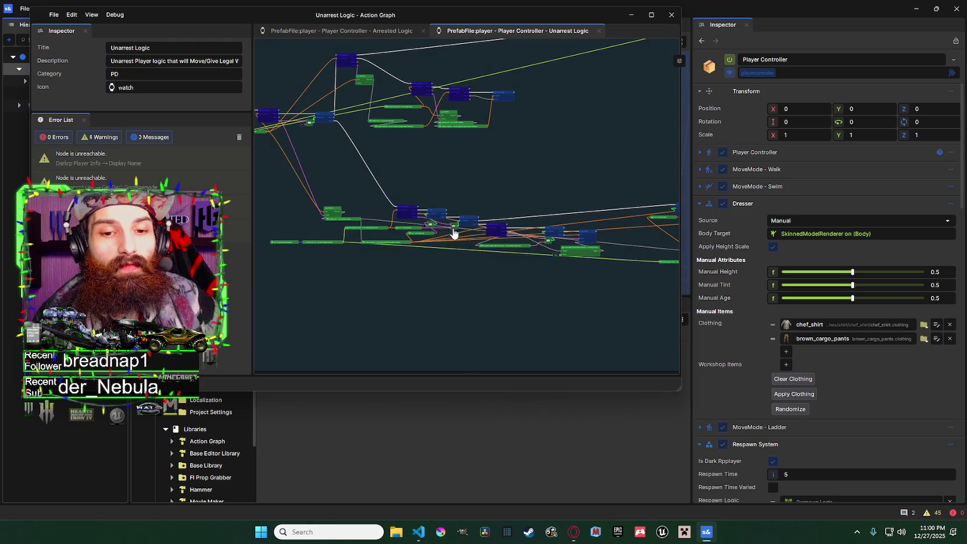
pyautogui.moveTo(384, 217); pyautogui.dragTo(465, 220)
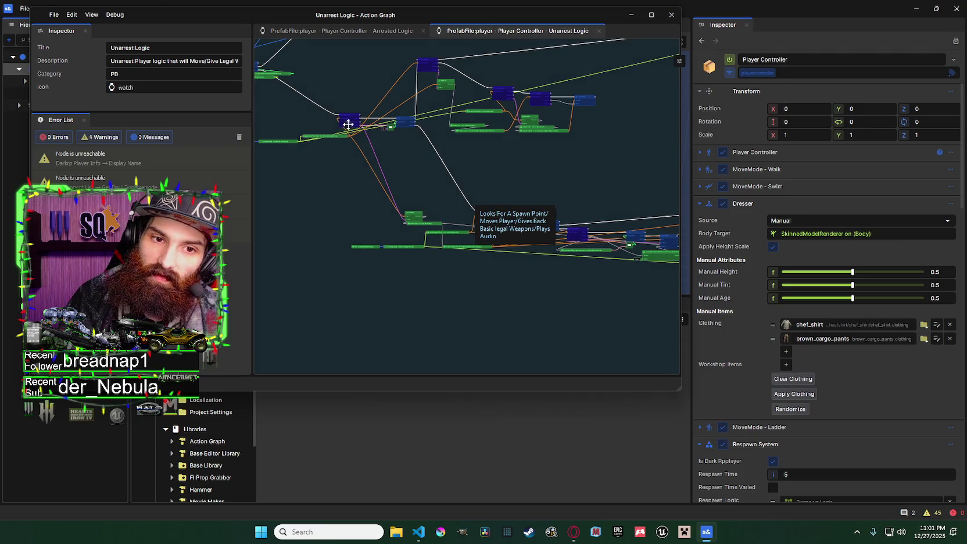
pyautogui.moveTo(501, 226); pyautogui.dragTo(406, 173)
pyautogui.scroll(5, 462, 194)
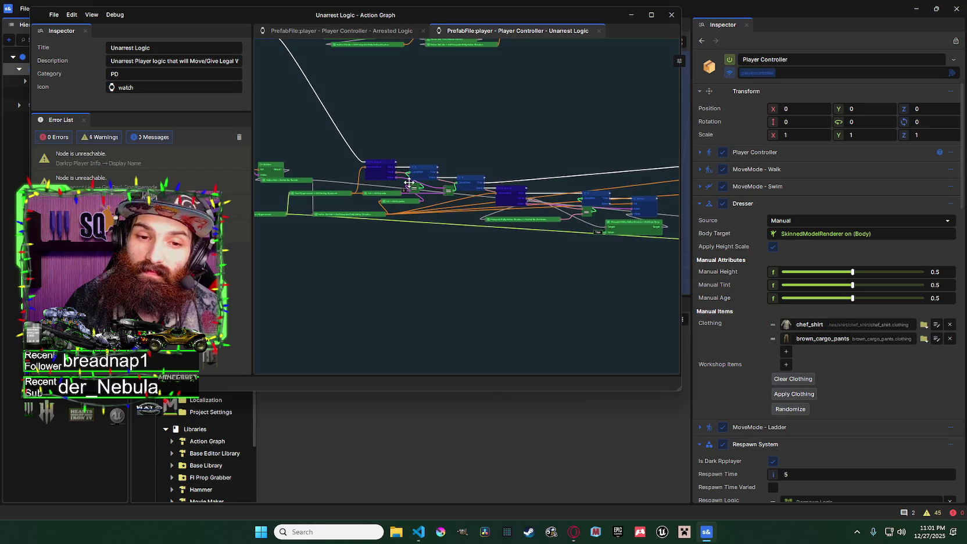
pyautogui.scroll(-2, 429, 112)
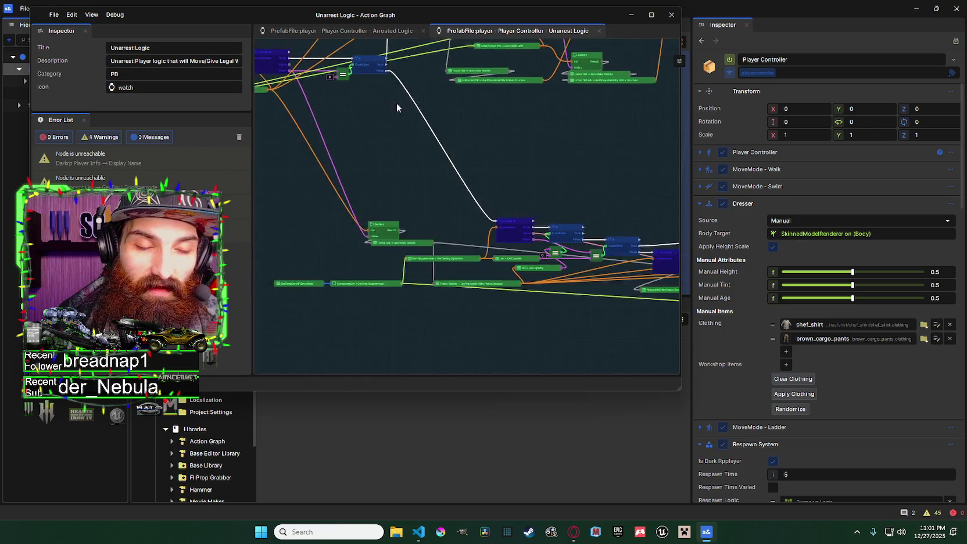
pyautogui.moveTo(423, 169); pyautogui.dragTo(432, 170)
pyautogui.moveTo(493, 182)
pyautogui.mouseDown()
pyautogui.moveTo(509, 164)
pyautogui.moveTo(495, 180)
pyautogui.moveTo(360, 93)
pyautogui.moveTo(409, 141)
pyautogui.mouseUp()
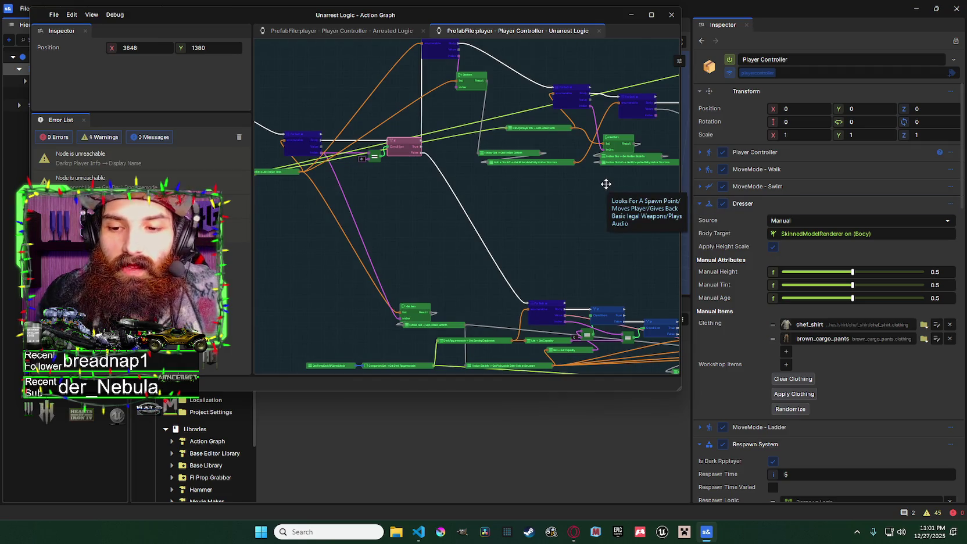
pyautogui.moveTo(675, 330)
pyautogui.mouseDown()
pyautogui.moveTo(633, 267)
pyautogui.moveTo(579, 241)
pyautogui.mouseUp()
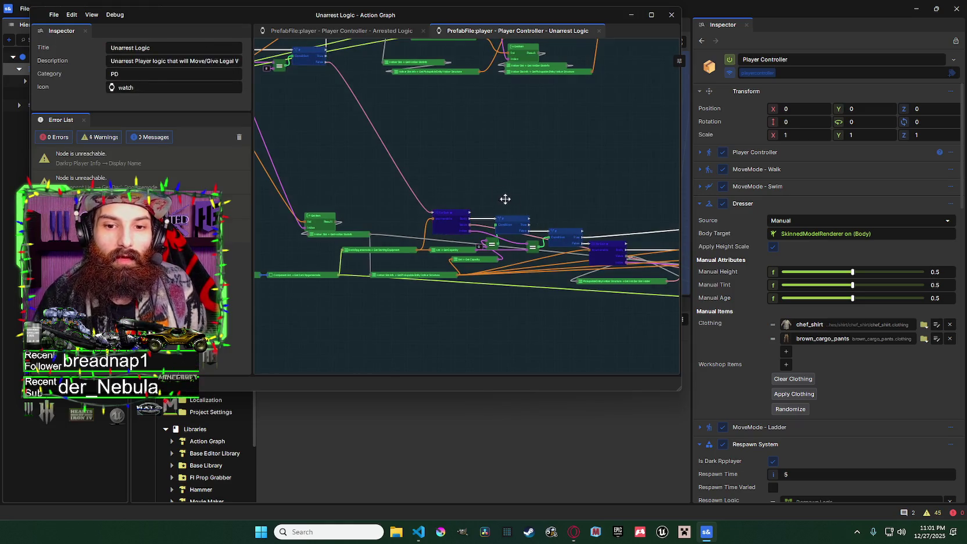
# Step: Select the spawn-point comment block and its nodes, then clear back to the graph's properties
pyautogui.click(574, 244)
pyautogui.scroll(-3, 504, 186)
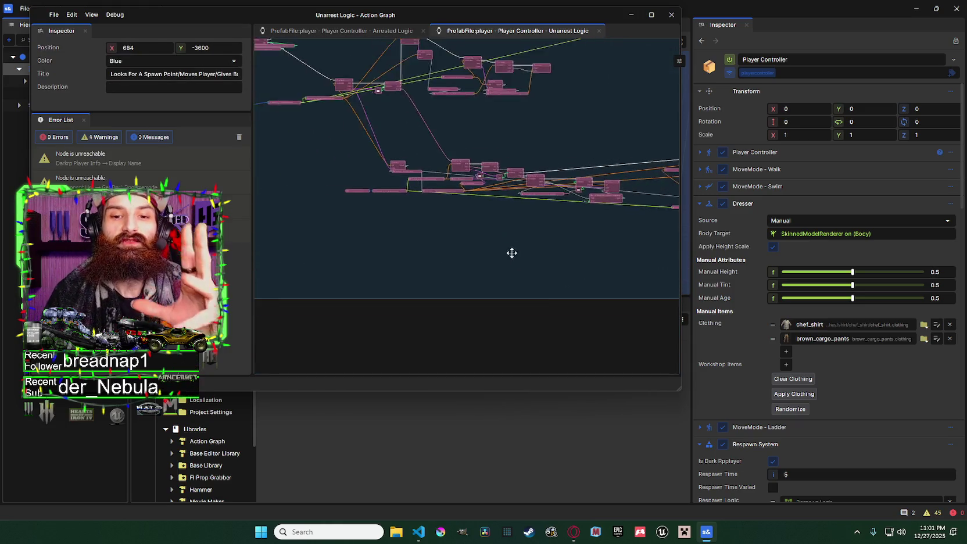
pyautogui.click(518, 227)
pyautogui.scroll(4, 490, 179)
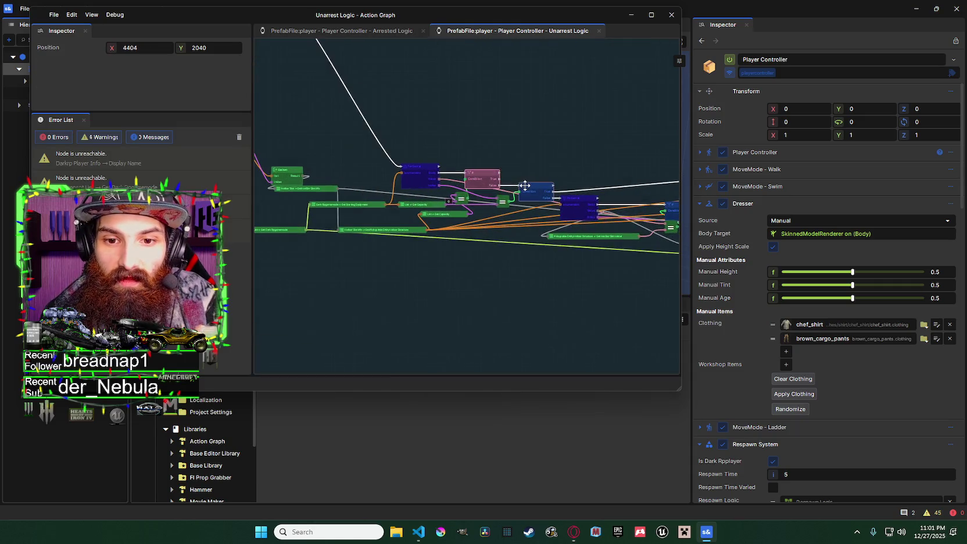
pyautogui.click(434, 109)
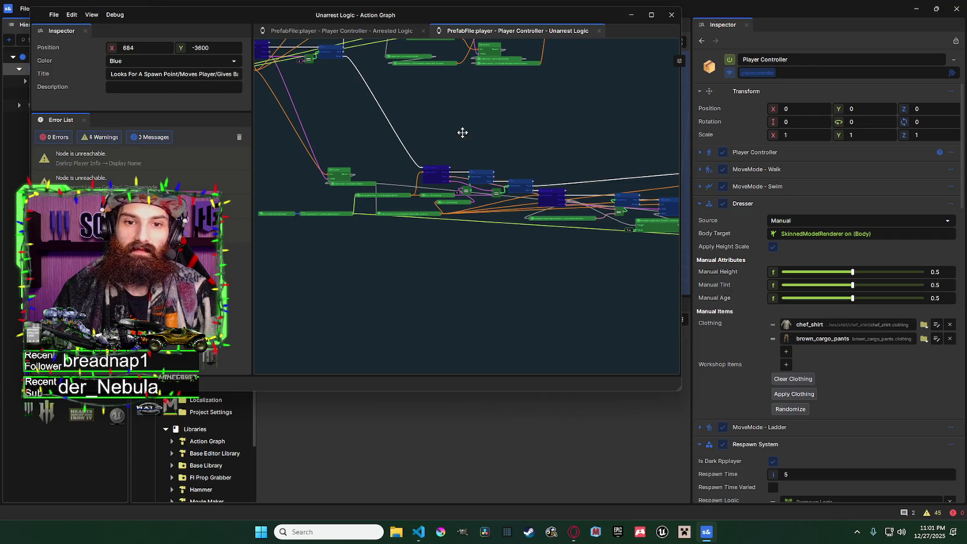
pyautogui.scroll(-2, 479, 179)
pyautogui.click(493, 346)
pyautogui.scroll(5, 473, 210)
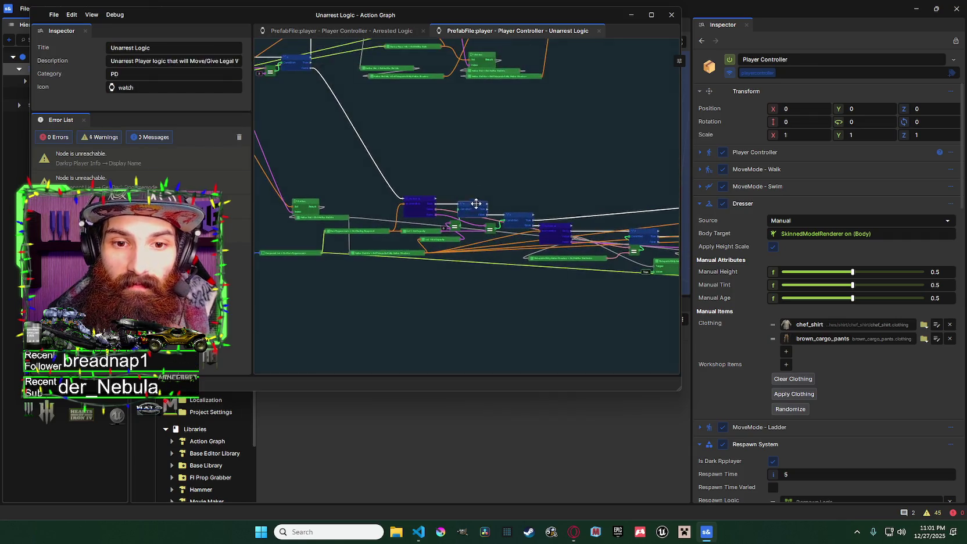
pyautogui.scroll(-3, 430, 190)
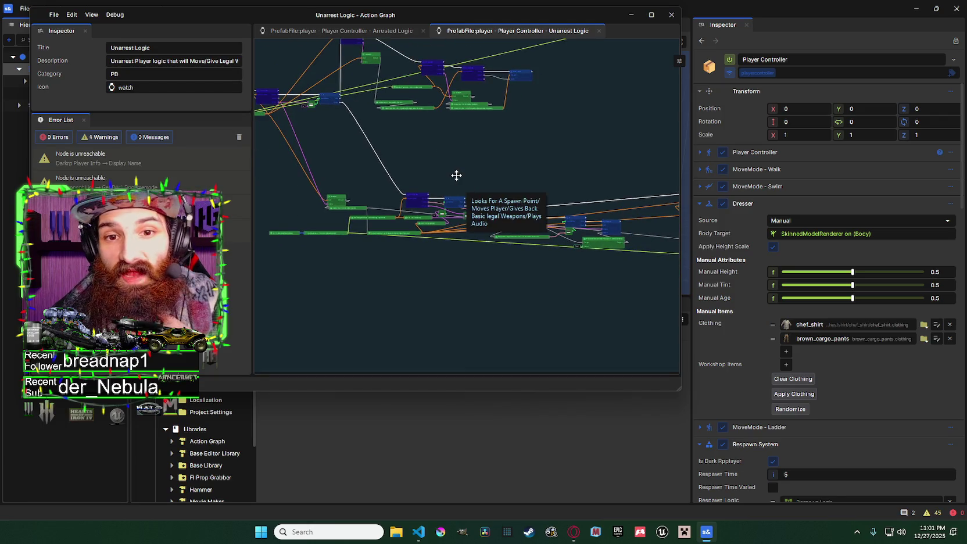
pyautogui.scroll(3, 466, 166)
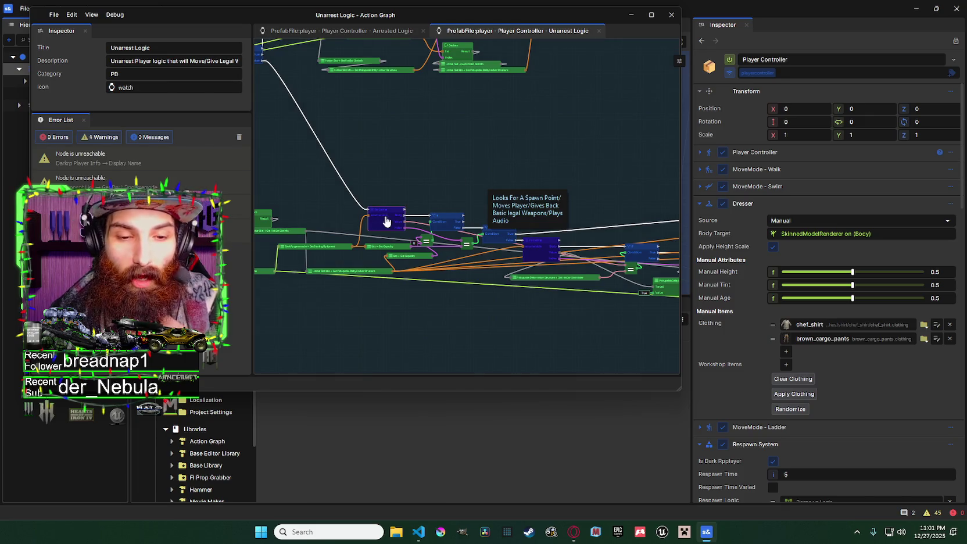
pyautogui.scroll(2, 467, 199)
pyautogui.scroll(-3, 472, 200)
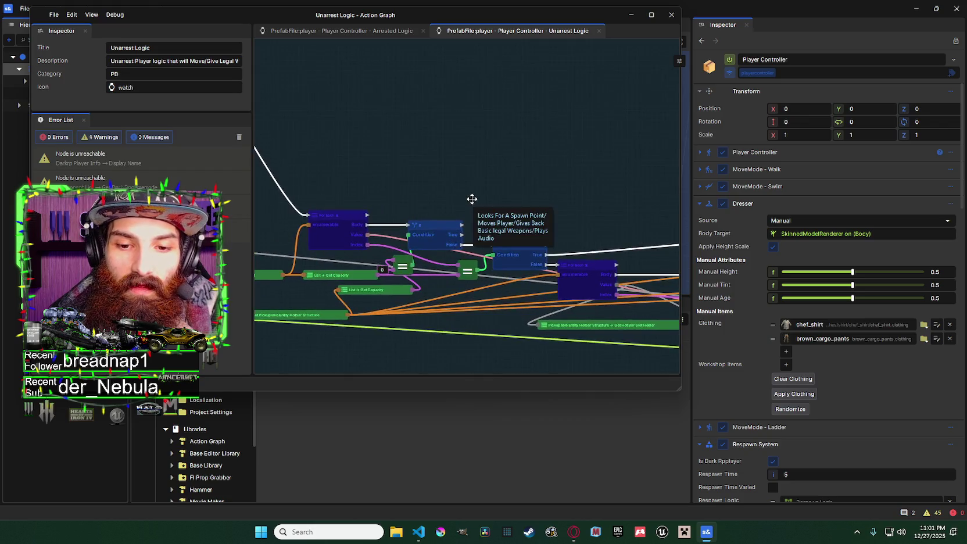
pyautogui.scroll(3, 442, 203)
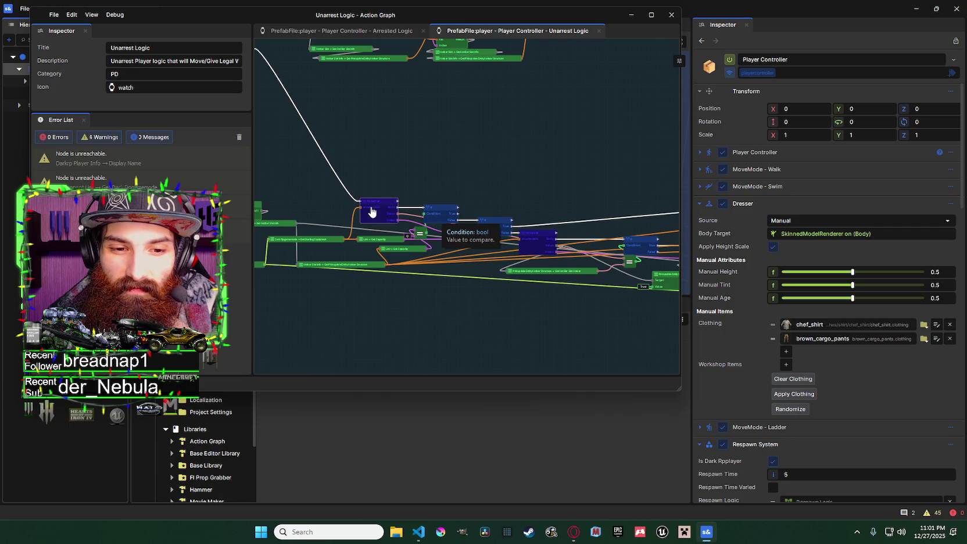
# Step: Select the For Each node with both If nodes and centre the loop in view
pyautogui.click(372, 205)
pyautogui.keyDown('ctrl'); pyautogui.click(462, 200); pyautogui.keyUp('ctrl')
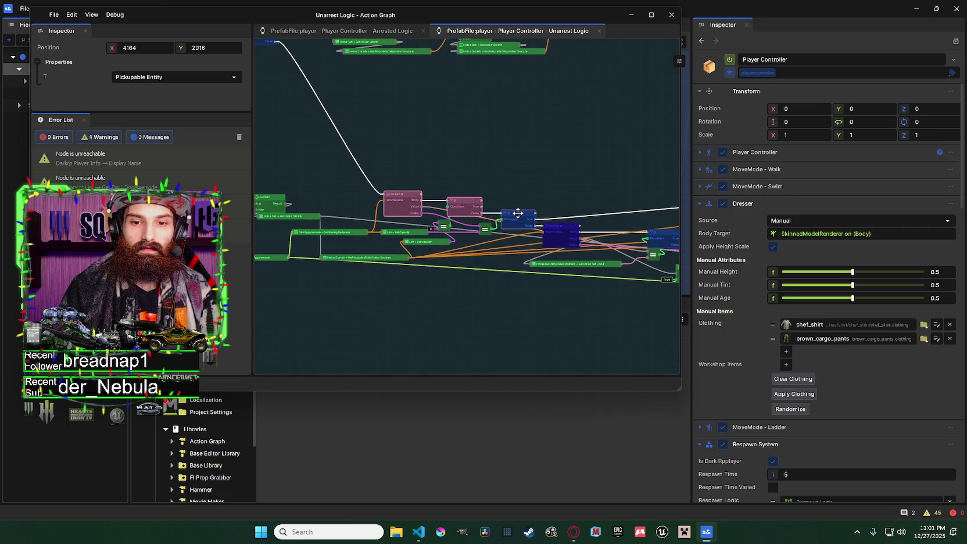
pyautogui.keyDown('ctrl'); pyautogui.click(517, 214); pyautogui.keyUp('ctrl')
pyautogui.scroll(2, 517, 213)
pyautogui.scroll(-2, 440, 179)
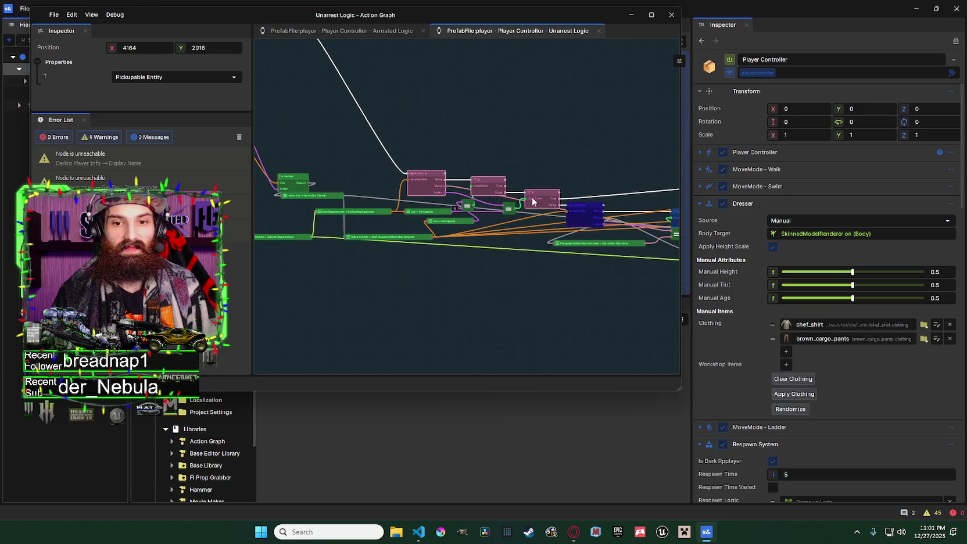
pyautogui.scroll(-1, 448, 184)
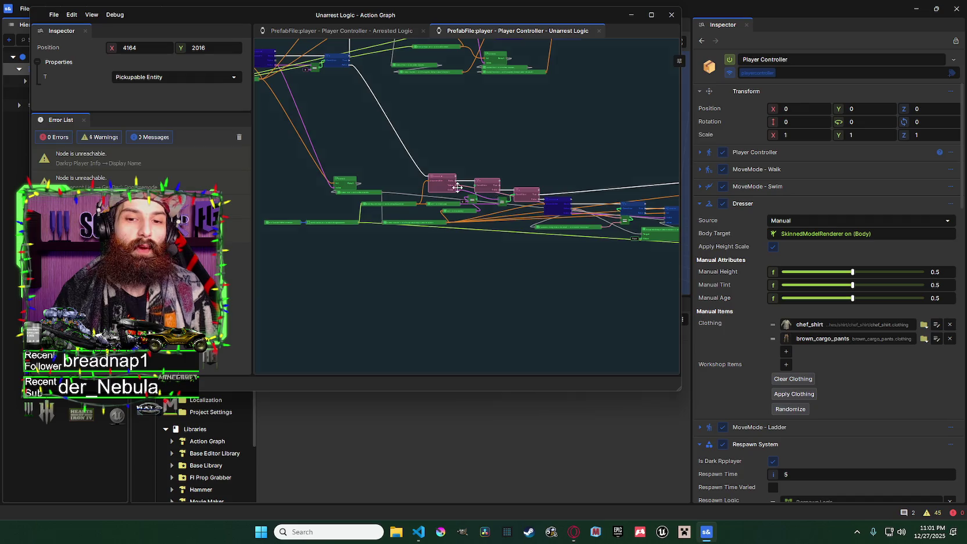
pyautogui.moveTo(520, 196)
pyautogui.mouseDown()
pyautogui.moveTo(406, 181)
pyautogui.moveTo(417, 180)
pyautogui.moveTo(385, 160)
pyautogui.mouseUp()
pyautogui.click(416, 181)
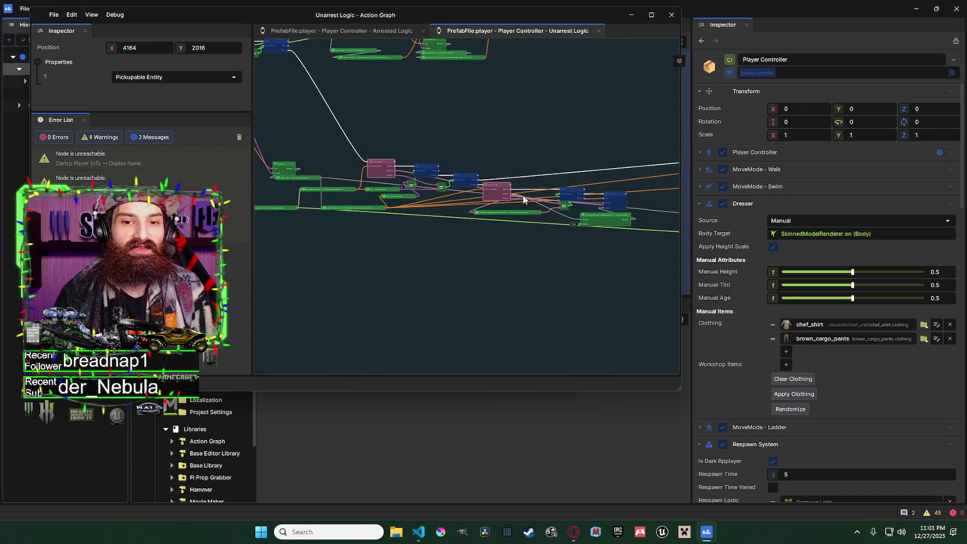
pyautogui.hotkey('ctrl', 'z')
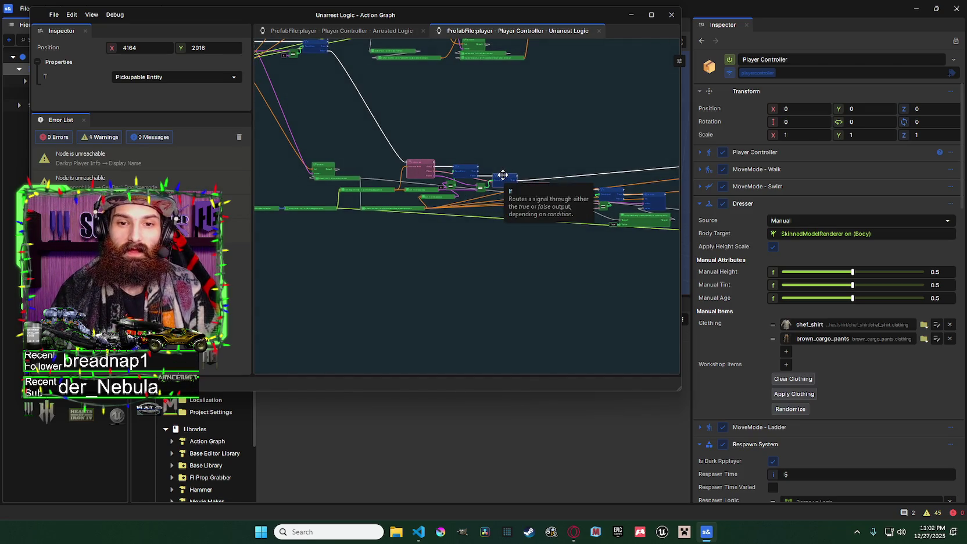
# Step: Select the Hotbar Slot node and other nodes so both chains show together
pyautogui.click(500, 197)
pyautogui.moveTo(516, 241); pyautogui.dragTo(506, 343)
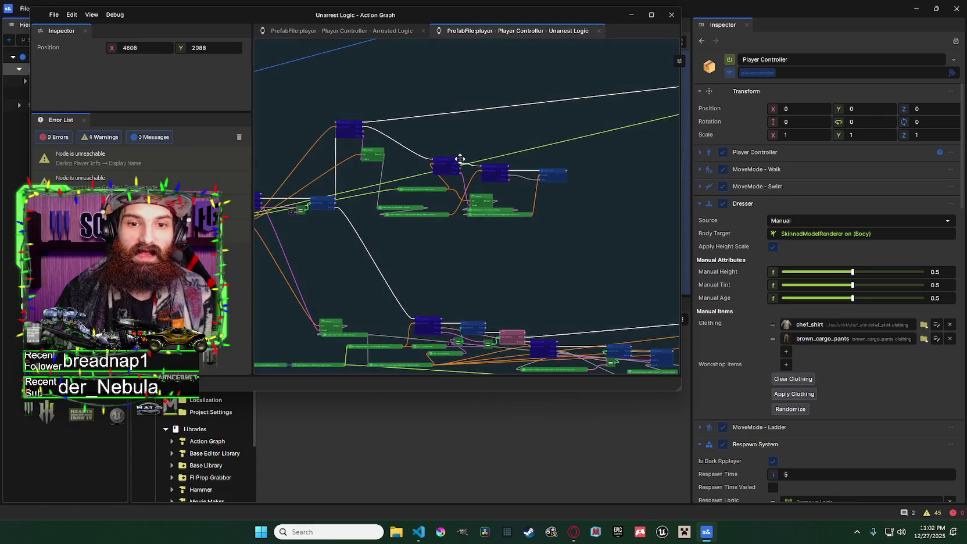
pyautogui.click(446, 165)
pyautogui.scroll(-3, 493, 165)
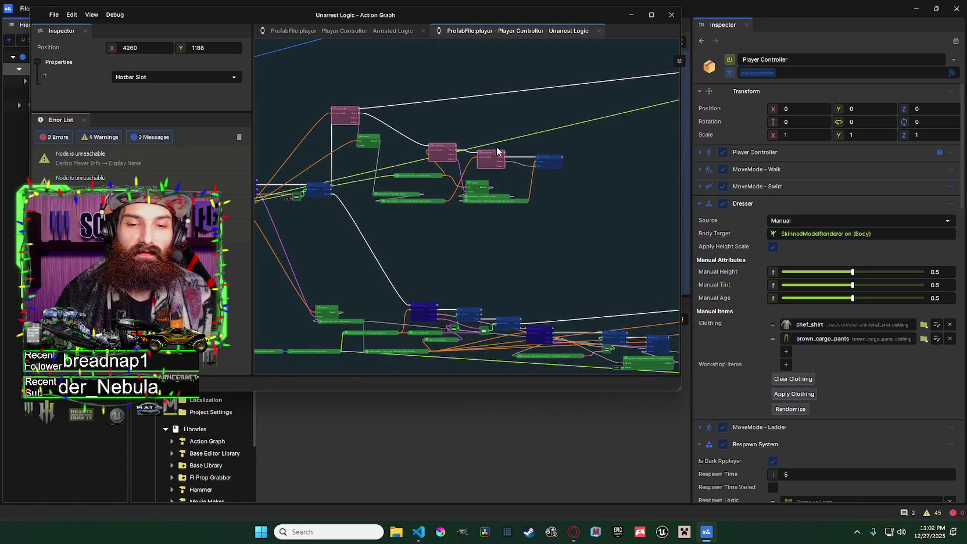
pyautogui.click(460, 268)
pyautogui.click(503, 273)
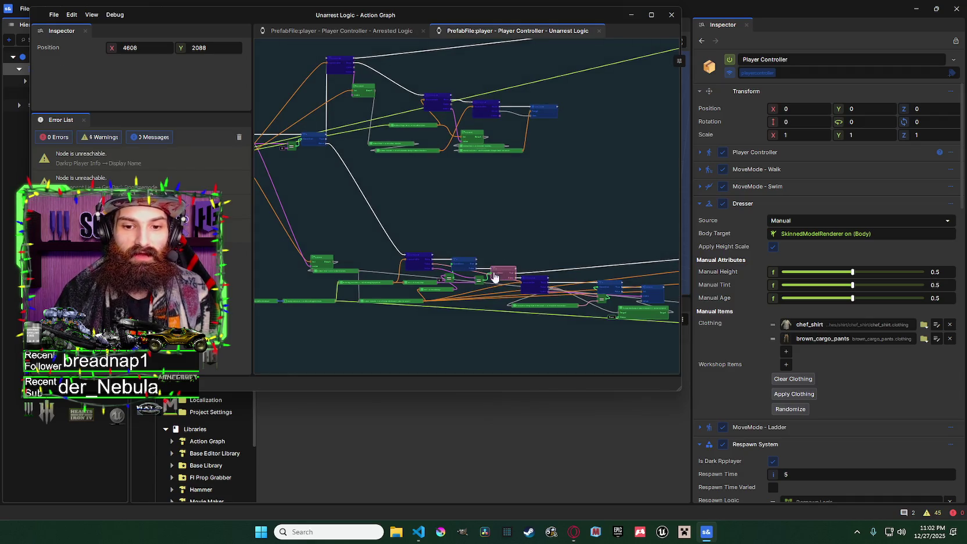
pyautogui.moveTo(483, 239)
pyautogui.mouseDown()
pyautogui.moveTo(410, 230)
pyautogui.moveTo(539, 227)
pyautogui.mouseUp()
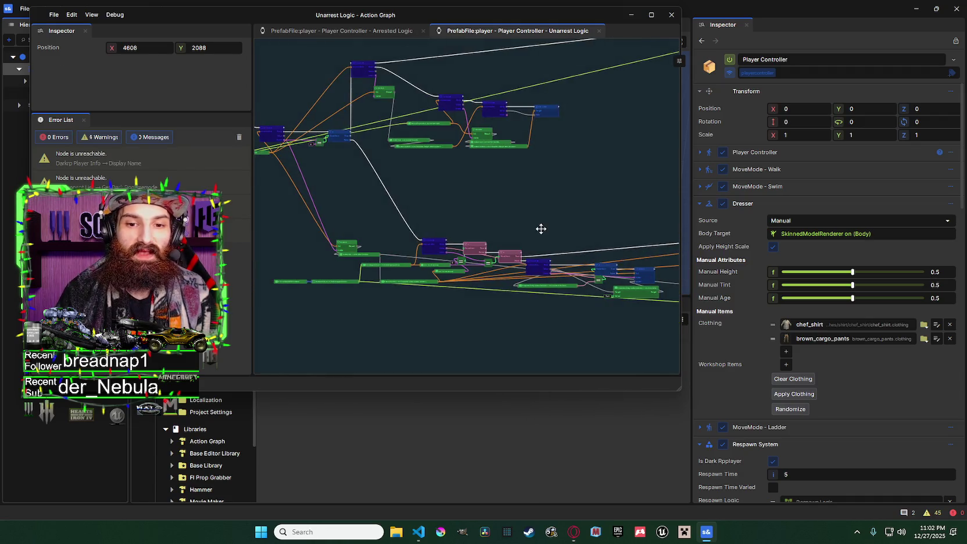
# Step: Select the For Each node and both If nodes, then pan down to the lower chain
pyautogui.click(435, 243)
pyautogui.keyDown('ctrl'); pyautogui.click(465, 249); pyautogui.keyUp('ctrl')
pyautogui.keyDown('ctrl'); pyautogui.click(509, 257); pyautogui.keyUp('ctrl')
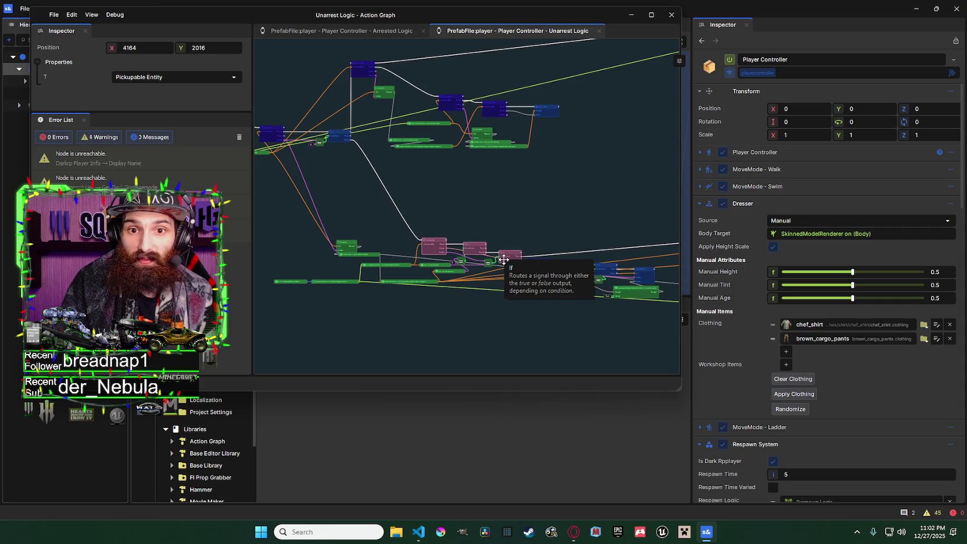
pyautogui.moveTo(502, 259); pyautogui.dragTo(475, 250)
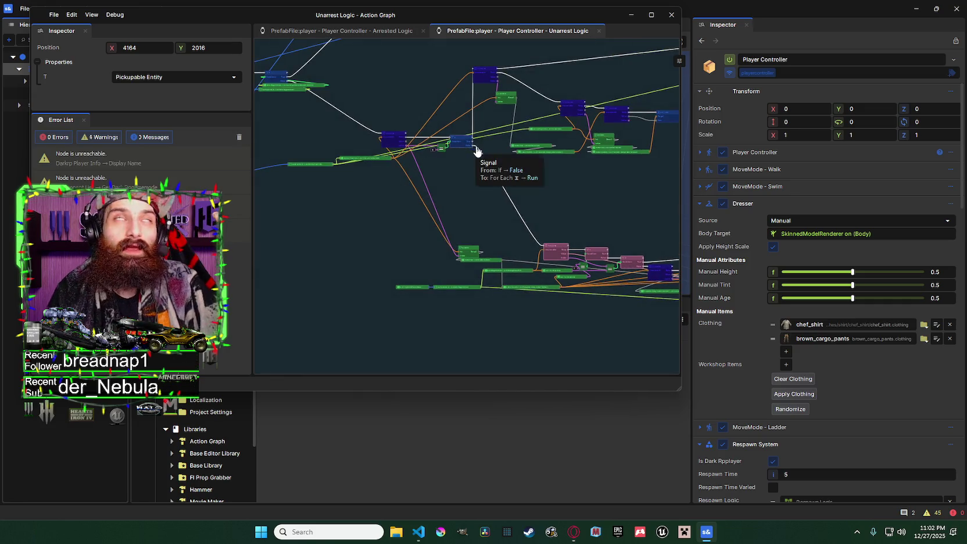
pyautogui.moveTo(497, 147)
pyautogui.mouseDown()
pyautogui.moveTo(524, 203)
pyautogui.moveTo(471, 202)
pyautogui.mouseUp()
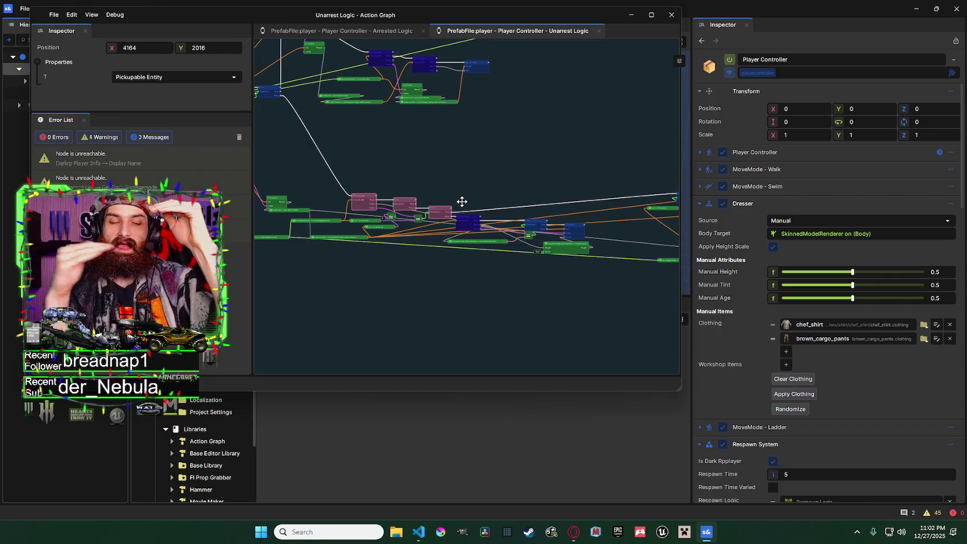
# Step: Zoom out two notches so the upper and lower node chains both fit on screen
pyautogui.scroll(-3, 461, 201)
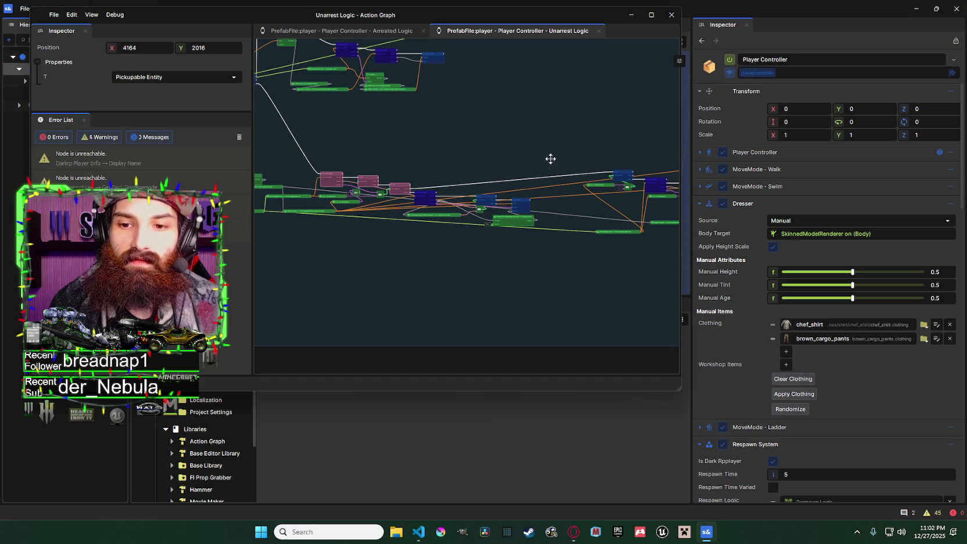
pyautogui.scroll(-3, 485, 186)
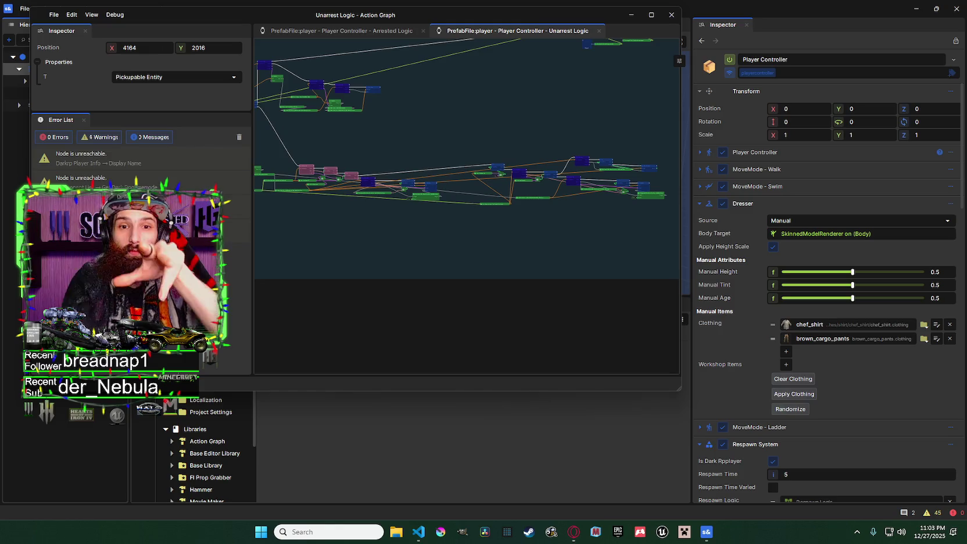
# Step: Zoom in two notches on the lower node chain beside the spawn-point comment
pyautogui.scroll(10, 499, 183)
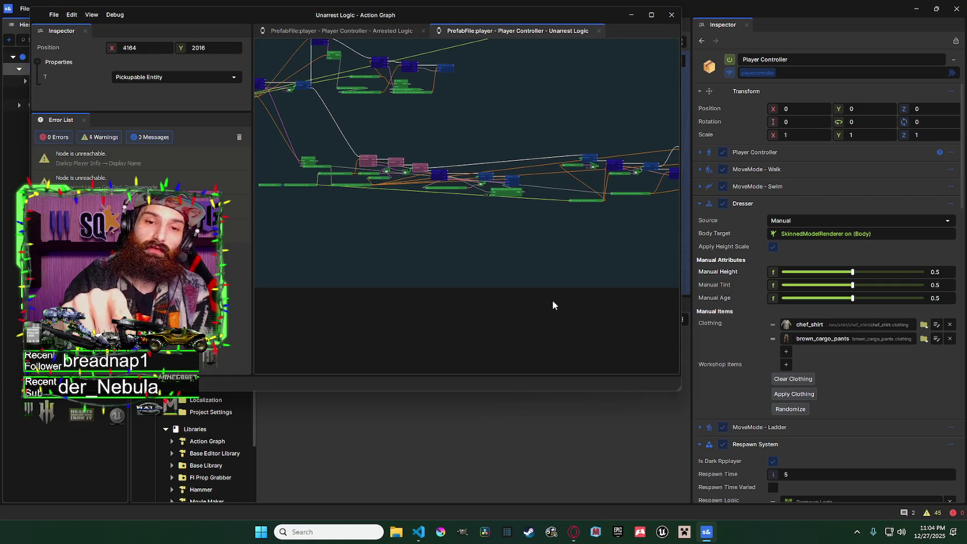
pyautogui.scroll(1, 551, 302)
# Step: Click empty canvas to show the graph's Title Unarrest Logic, category PD and watch icon
pyautogui.scroll(-2, 466, 226)
pyautogui.moveTo(467, 226)
pyautogui.mouseDown()
pyautogui.moveTo(450, 262)
pyautogui.moveTo(438, 200)
pyautogui.moveTo(556, 209)
pyautogui.moveTo(509, 214)
pyautogui.mouseUp()
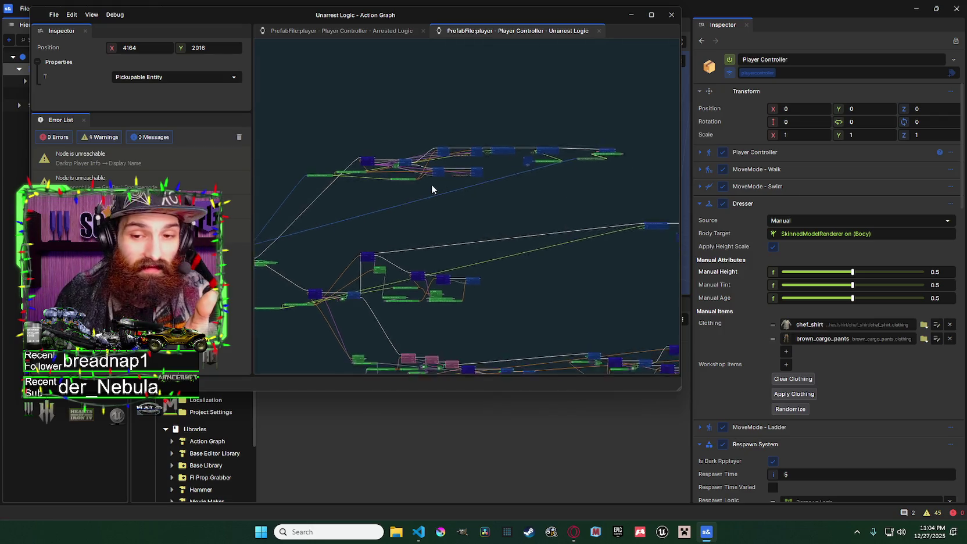
pyautogui.moveTo(502, 222); pyautogui.dragTo(444, 170)
pyautogui.scroll(-1, 546, 179)
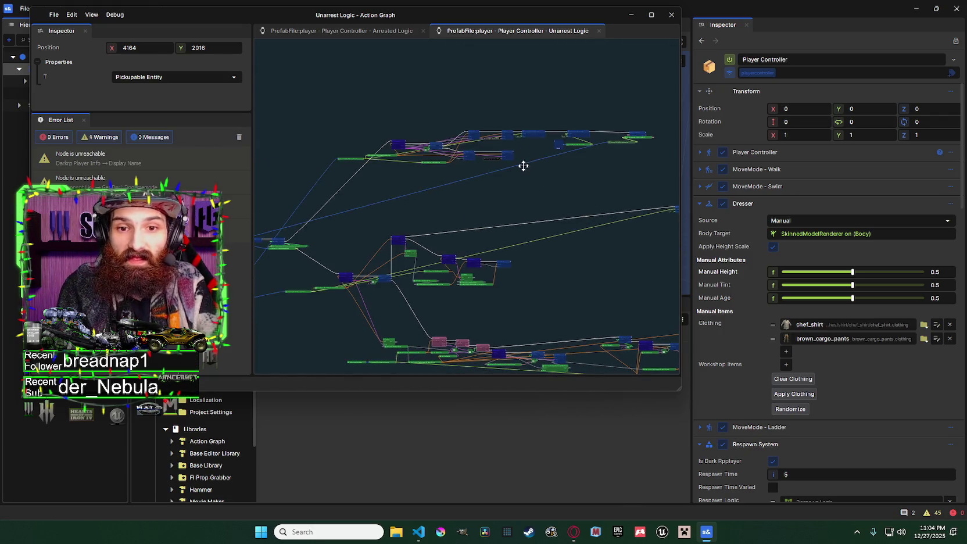
pyautogui.scroll(-3, 460, 185)
pyautogui.scroll(-1, 468, 186)
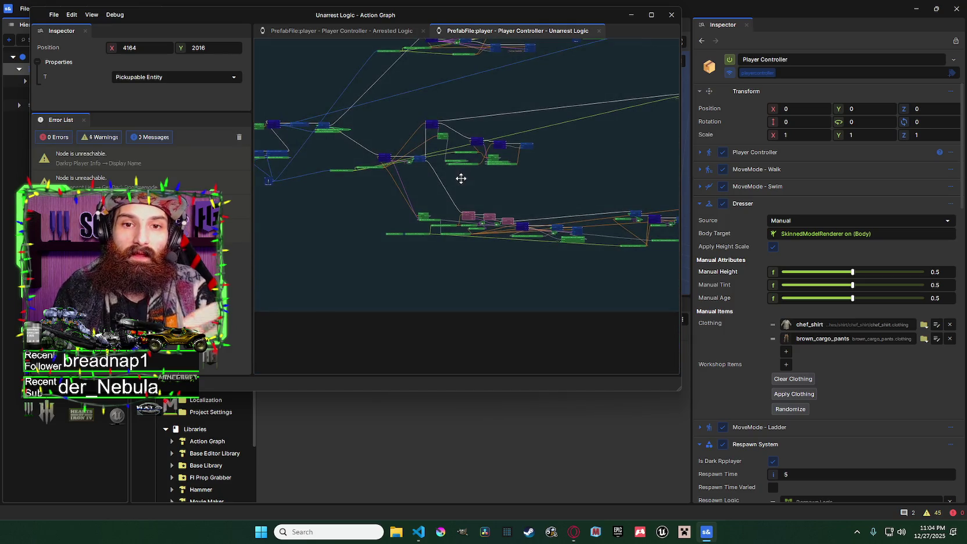
pyautogui.hscroll(3, 434, 188)
pyautogui.scroll(-1, 479, 200)
pyautogui.hscroll(-3, 480, 199)
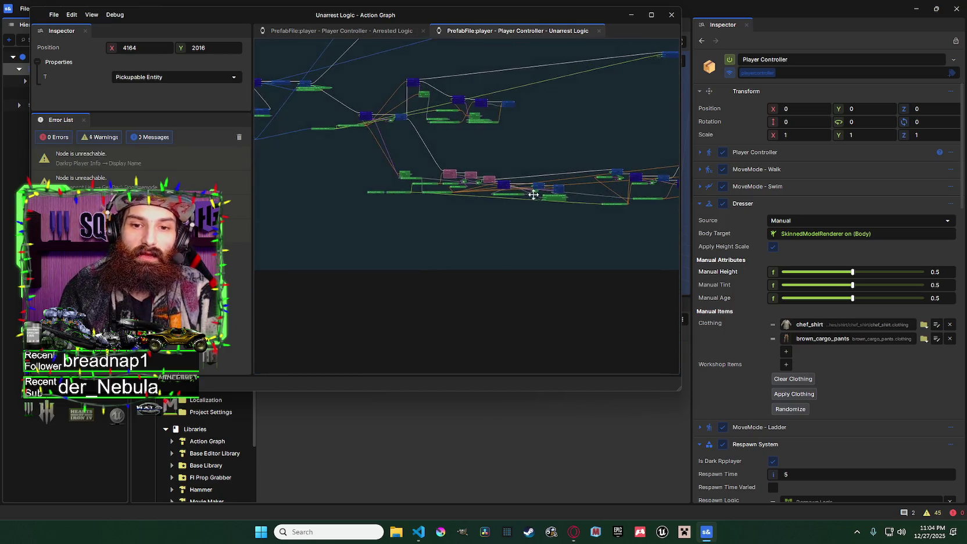
pyautogui.click(533, 282)
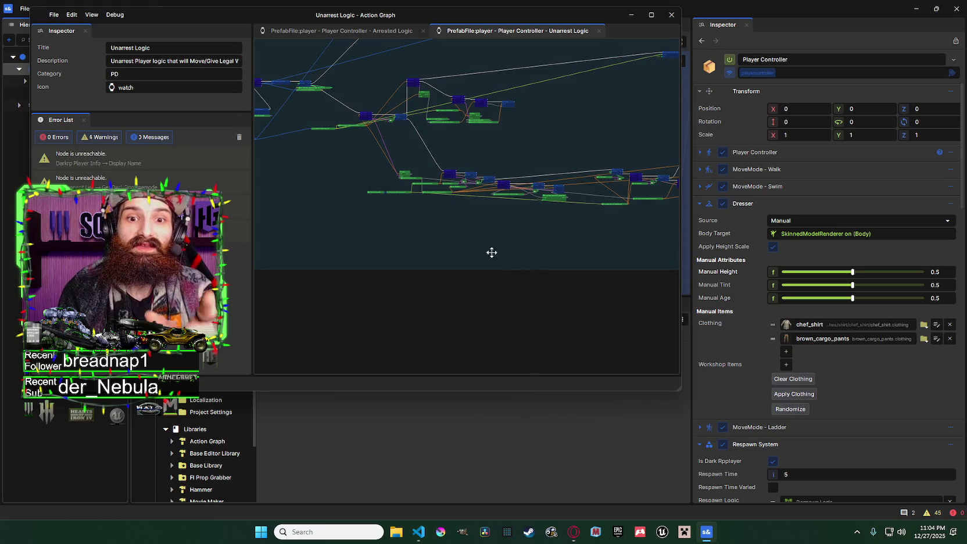
pyautogui.scroll(5, 450, 177)
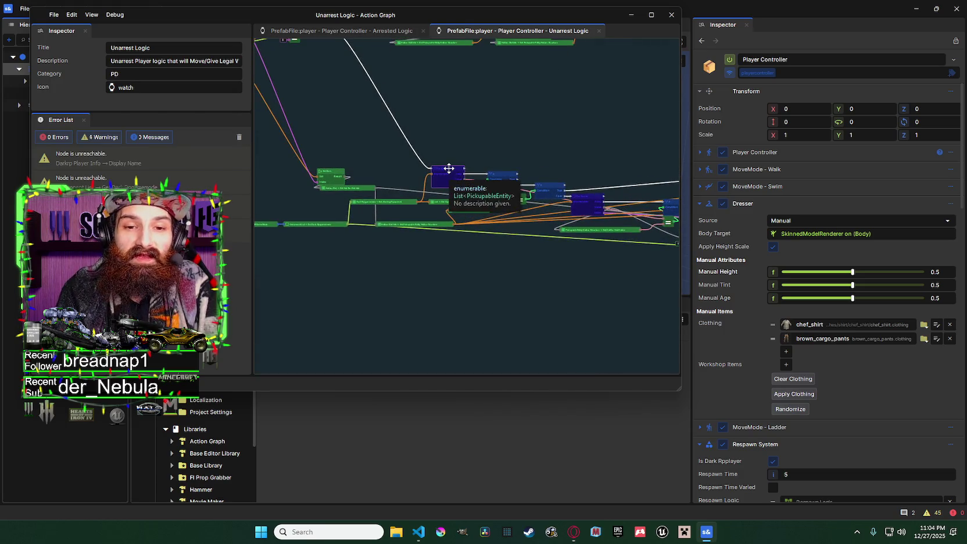
pyautogui.scroll(-5, 449, 174)
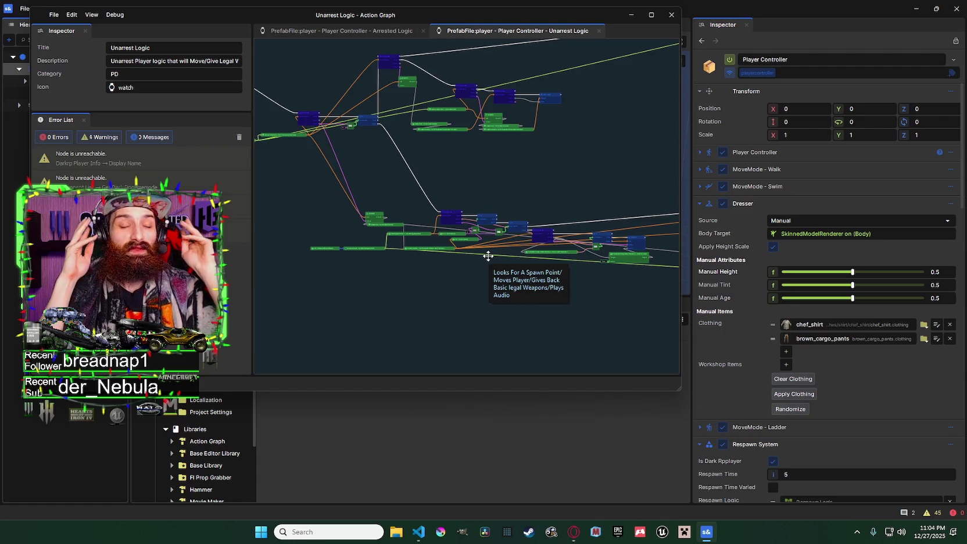
# Step: Pan across both node chains, zoom out and back in, ending centred on the lower chain
pyautogui.moveTo(488, 220)
pyautogui.mouseDown()
pyautogui.moveTo(449, 187)
pyautogui.moveTo(442, 213)
pyautogui.moveTo(393, 209)
pyautogui.mouseUp()
pyautogui.moveTo(479, 215)
pyautogui.mouseDown()
pyautogui.moveTo(622, 228)
pyautogui.moveTo(593, 223)
pyautogui.mouseUp()
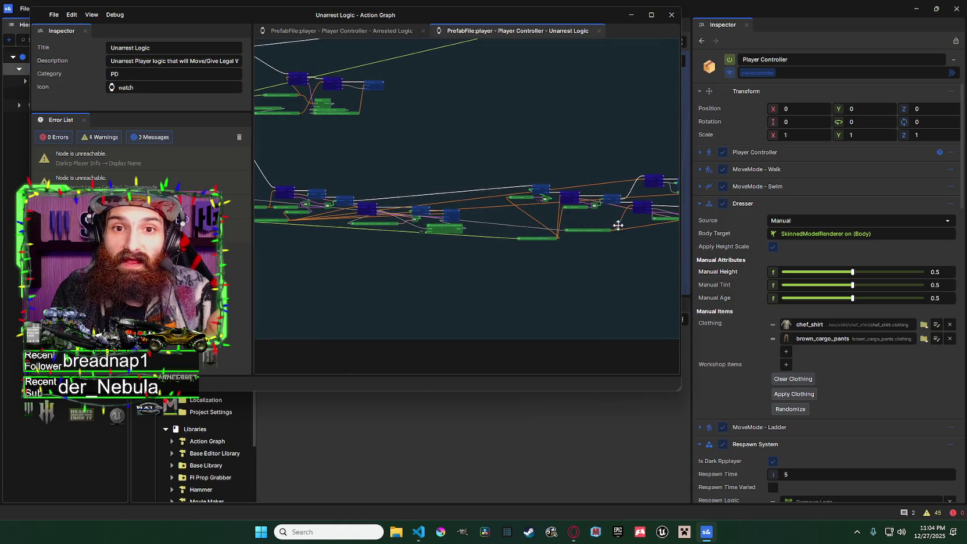
pyautogui.moveTo(493, 233); pyautogui.dragTo(464, 241)
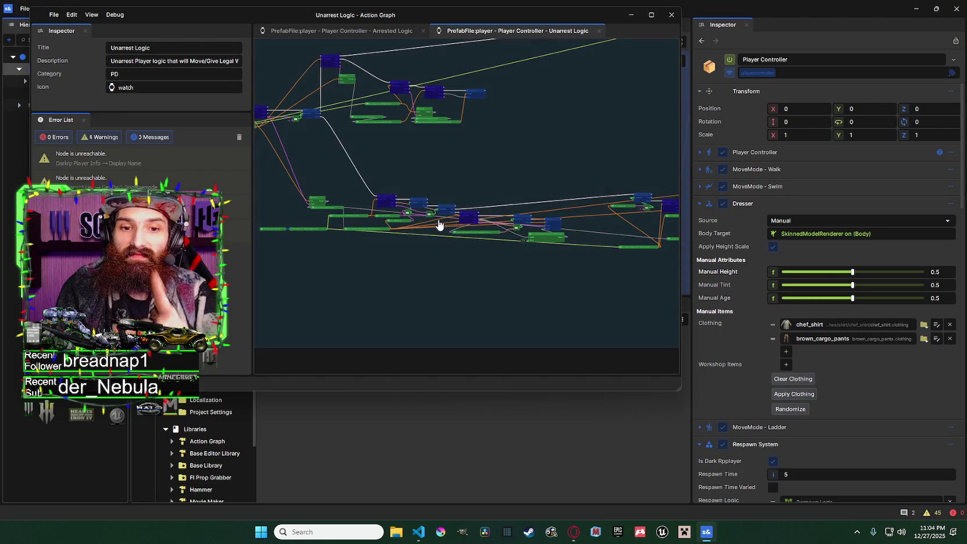
pyautogui.moveTo(526, 229); pyautogui.dragTo(478, 238)
pyautogui.scroll(-2, 503, 227)
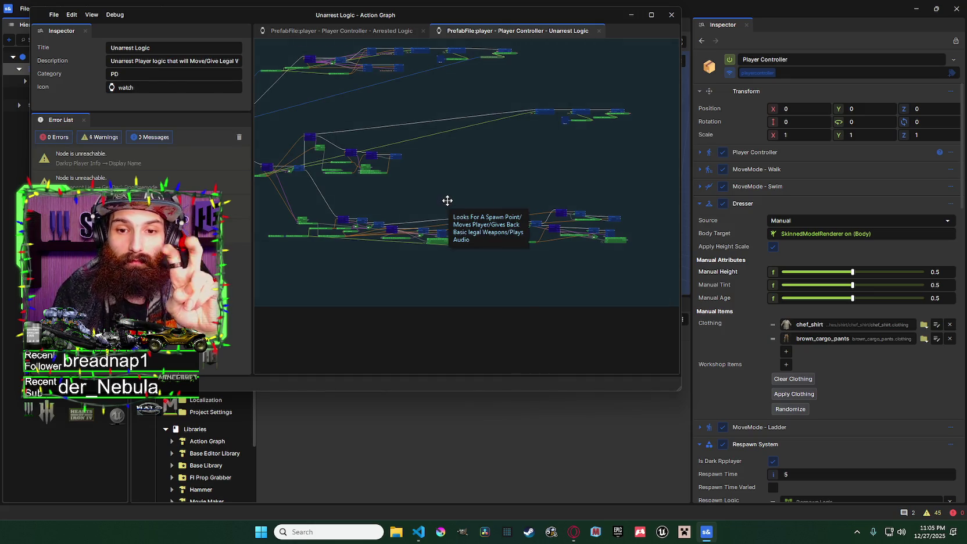
pyautogui.moveTo(410, 262)
pyautogui.mouseDown()
pyautogui.moveTo(454, 278)
pyautogui.moveTo(509, 274)
pyautogui.mouseUp()
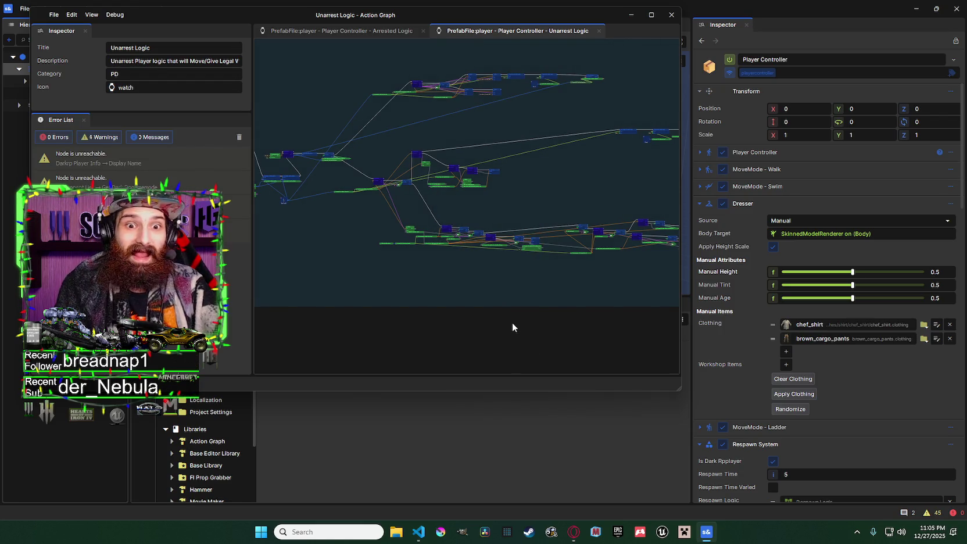
pyautogui.moveTo(517, 326); pyautogui.dragTo(415, 330)
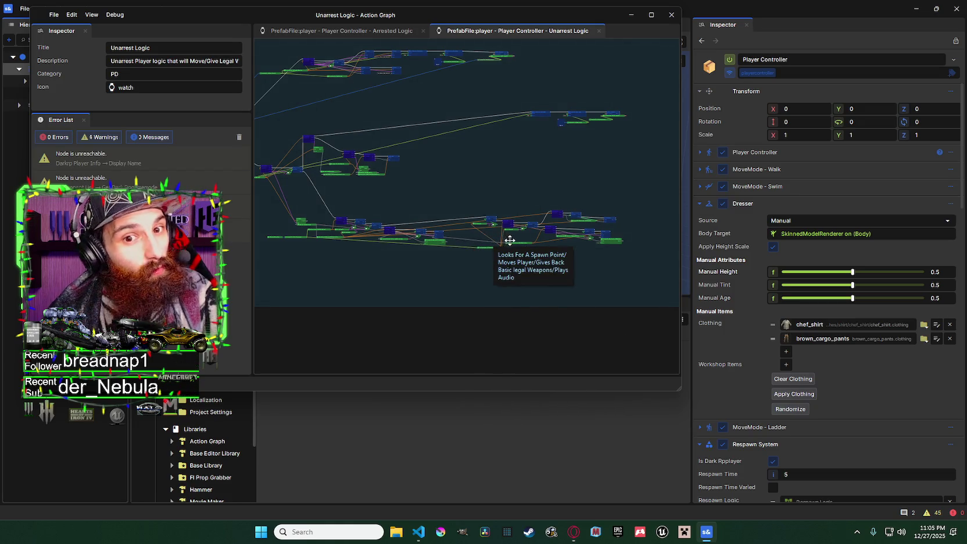
pyautogui.scroll(3, 518, 240)
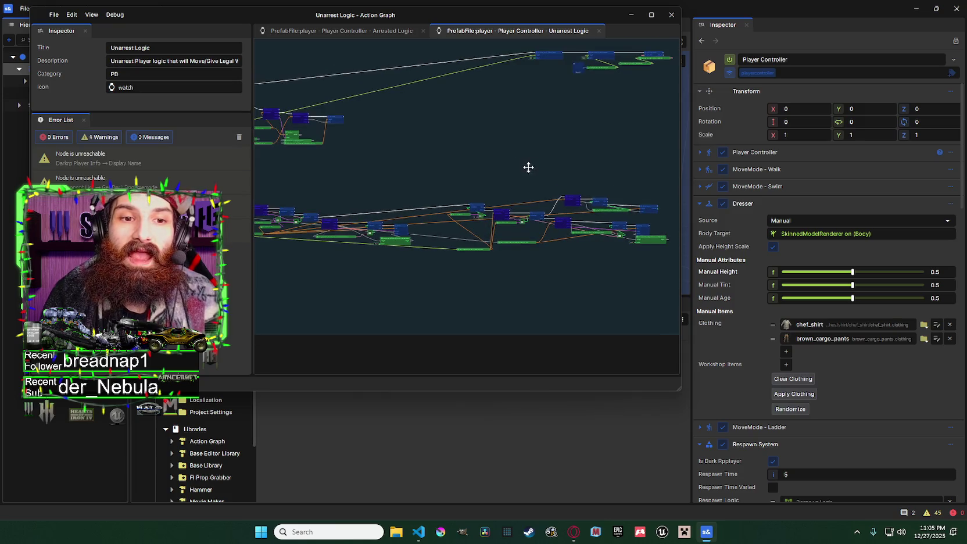
# Step: Zoom out to overview both node chains and the spawn-point comment, then zoom back in
pyautogui.scroll(-1, 516, 174)
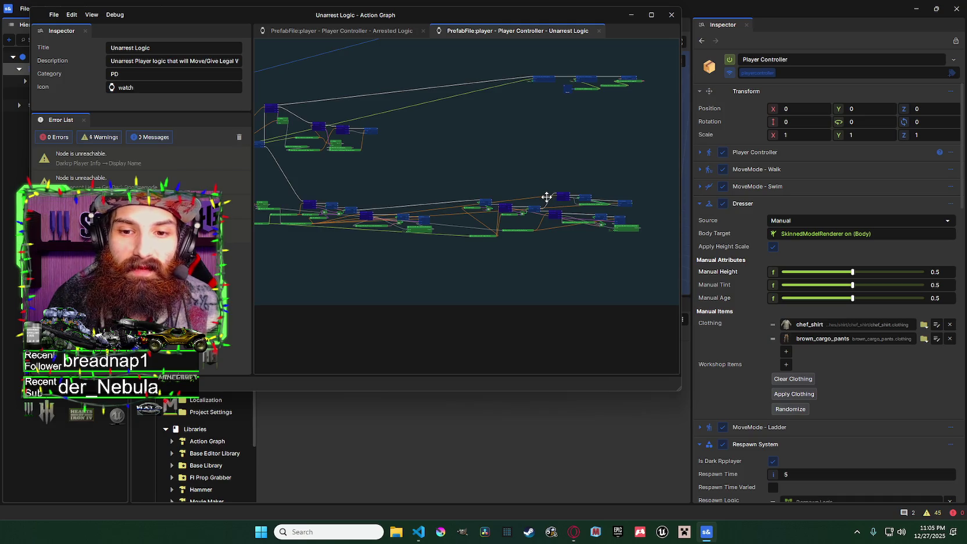
pyautogui.moveTo(540, 198)
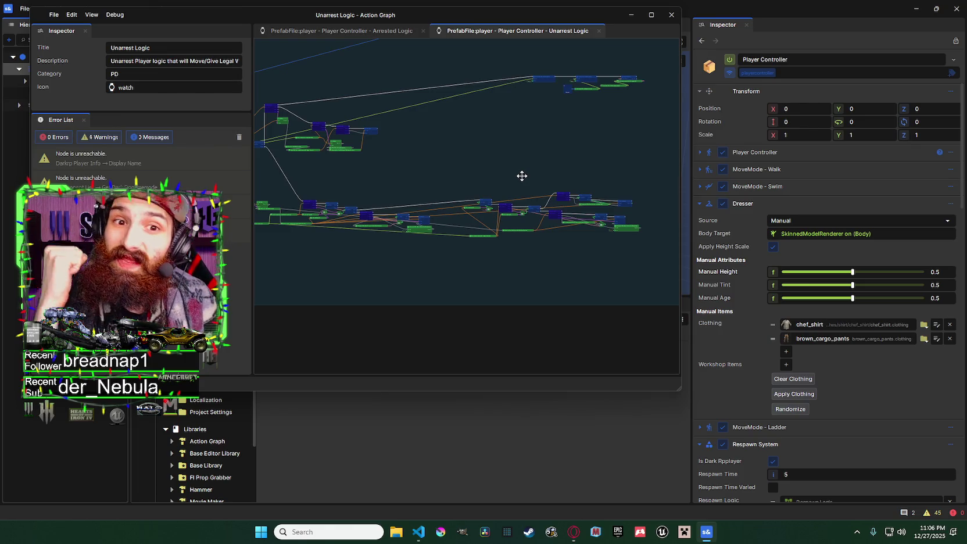
pyautogui.scroll(5, 458, 212)
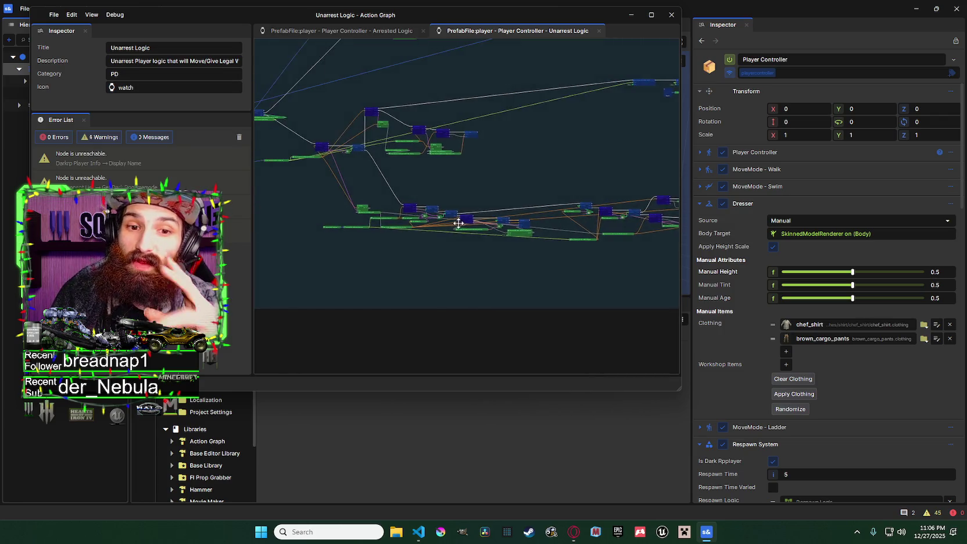
# Step: Centre and zoom in on the For Each loop returning hotbar equipment, then zoom out
pyautogui.moveTo(458, 220); pyautogui.dragTo(478, 222)
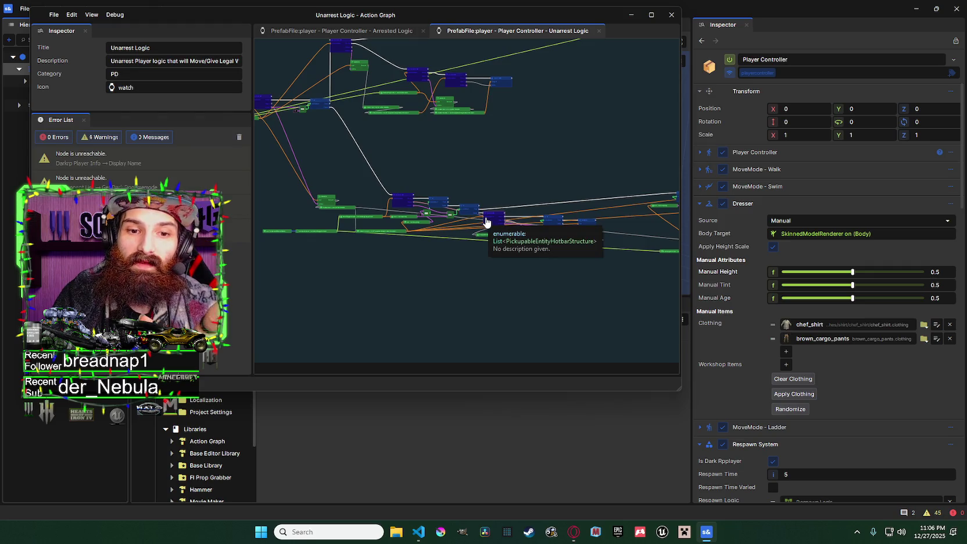
pyautogui.scroll(-2, 477, 218)
pyautogui.scroll(3, 475, 216)
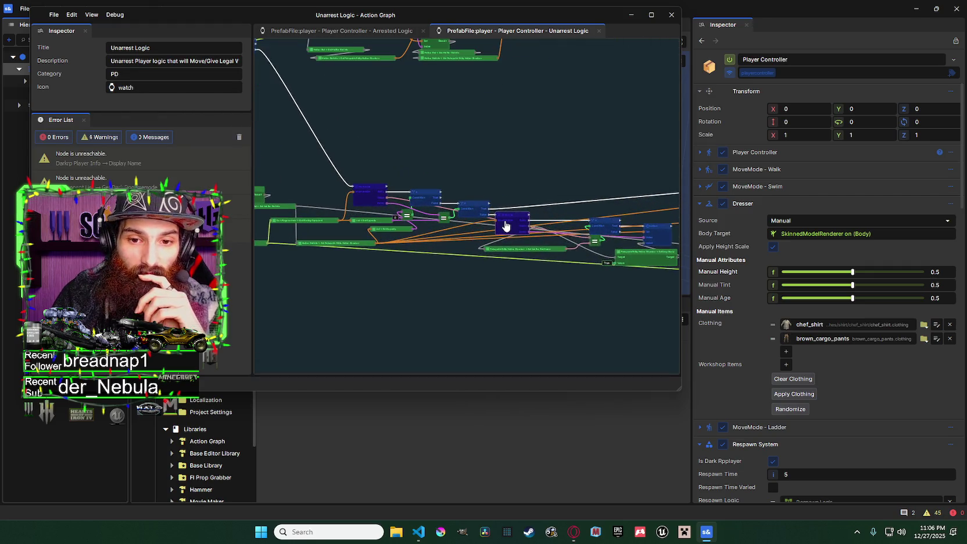
pyautogui.moveTo(510, 222); pyautogui.dragTo(180, 219)
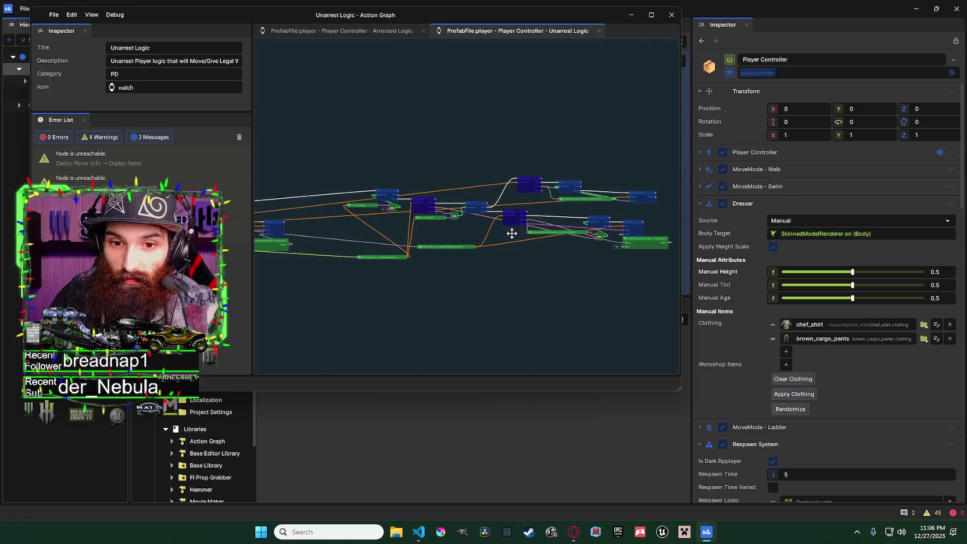
pyautogui.scroll(-1, 489, 219)
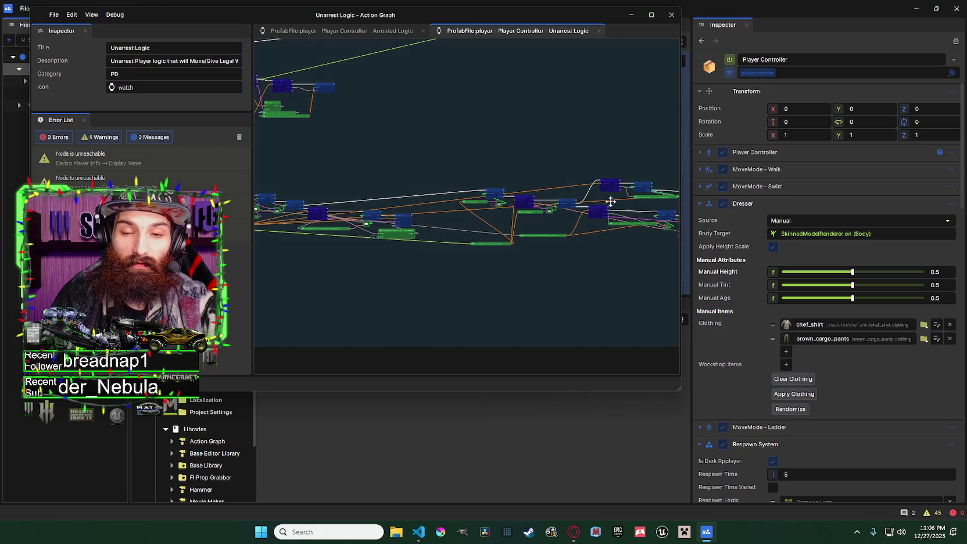
pyautogui.scroll(-1, 629, 216)
pyautogui.scroll(1, 611, 244)
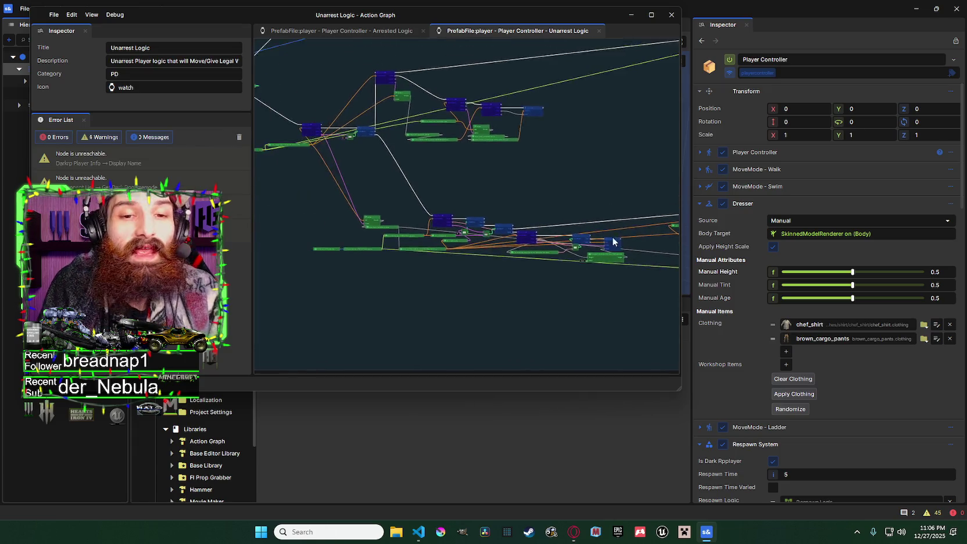
pyautogui.moveTo(557, 287); pyautogui.dragTo(486, 268)
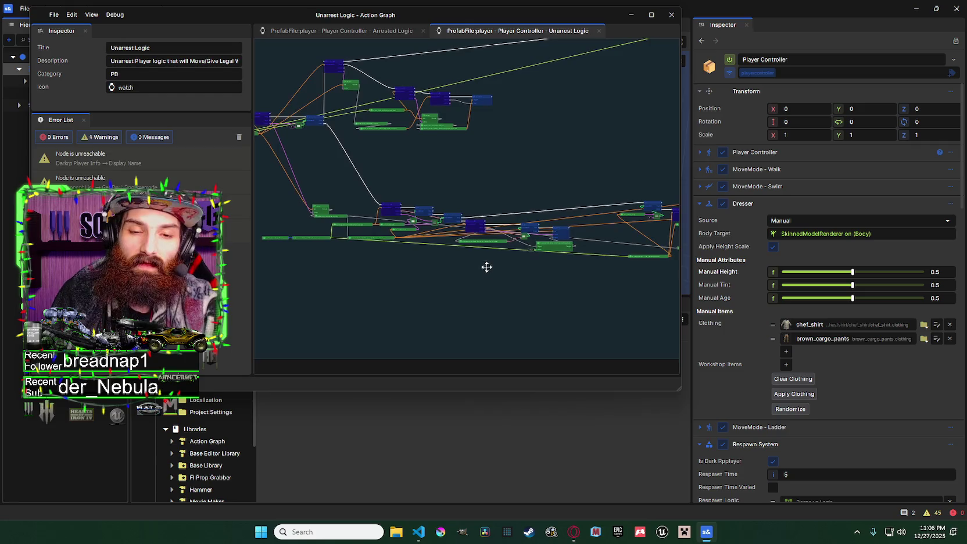
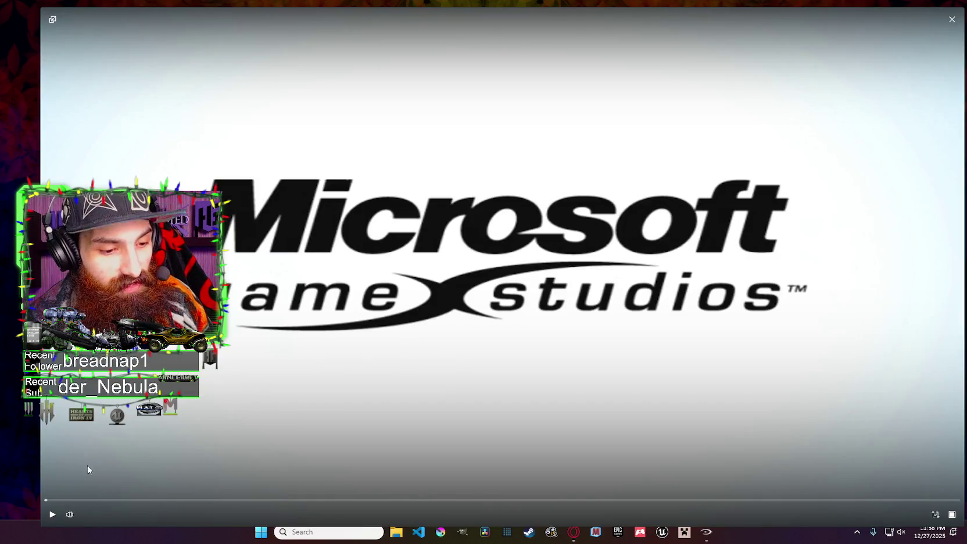
# Step: Play the Microsoft Game Studios intro video in Windows Media Player
pyautogui.click(52, 514)
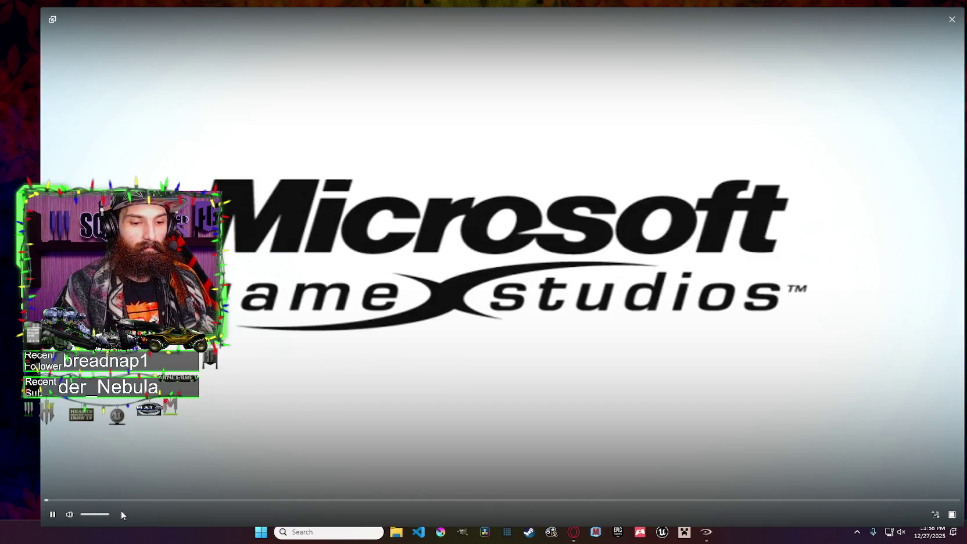